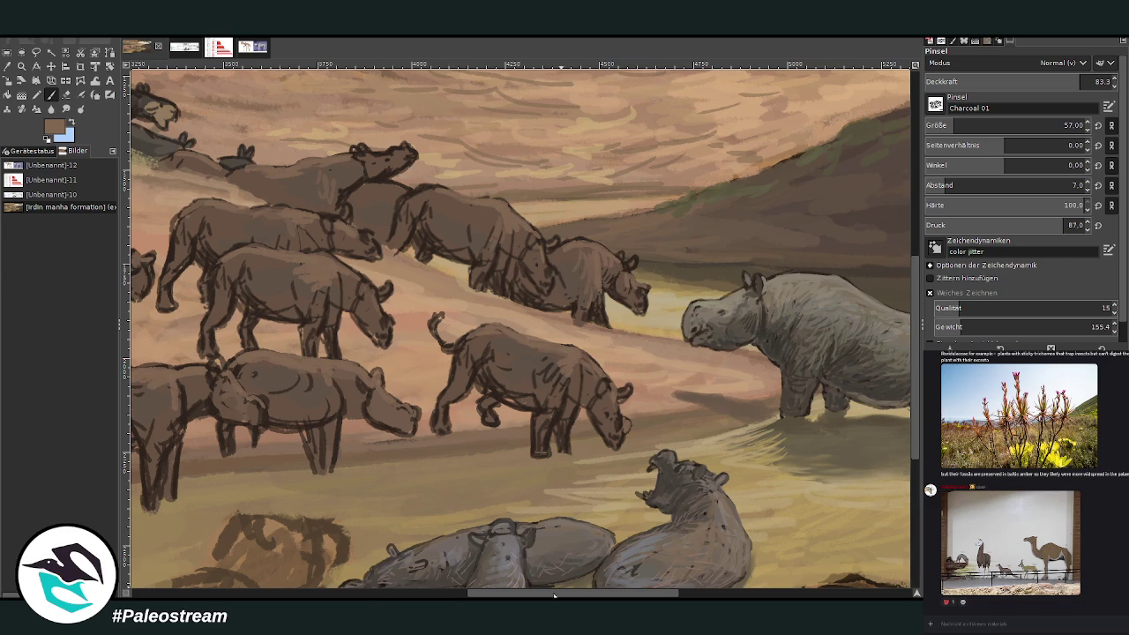
- Repaint the bellies and legs of the middle and leftmost lower rhinos with darker charcoal strokes
drag(558, 597, 474, 597)
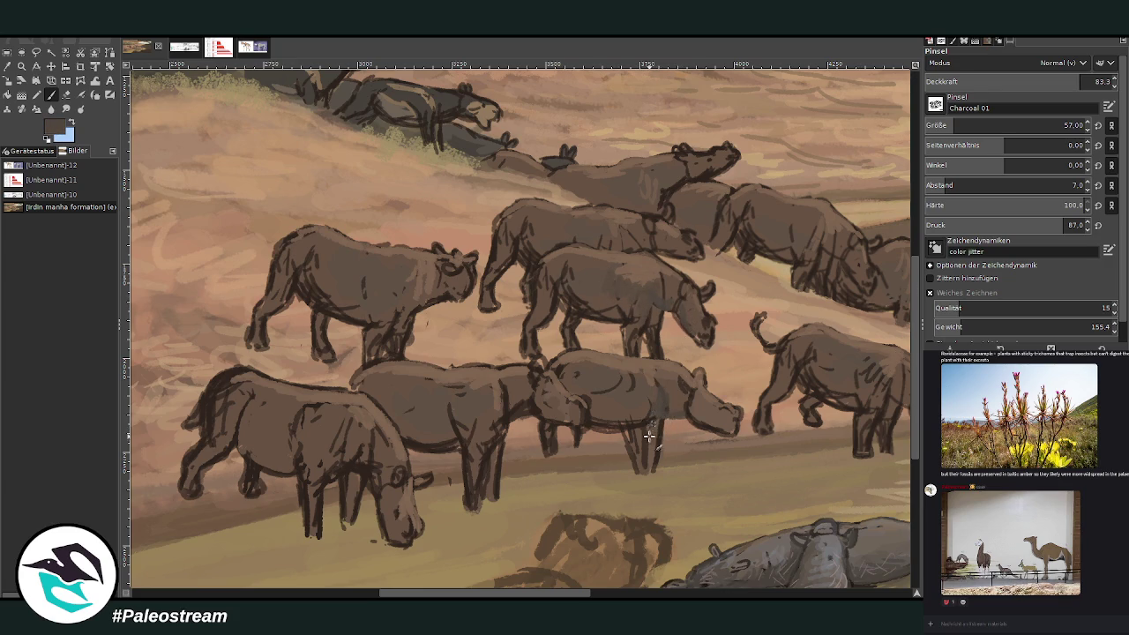
drag(618, 422, 604, 411)
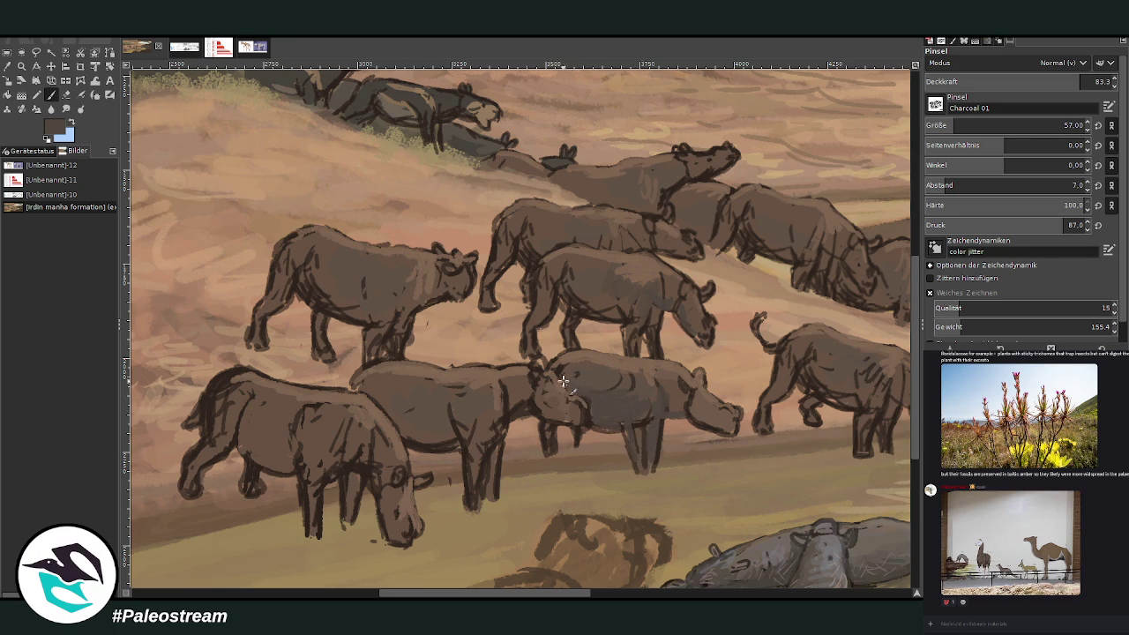
drag(590, 388, 672, 411)
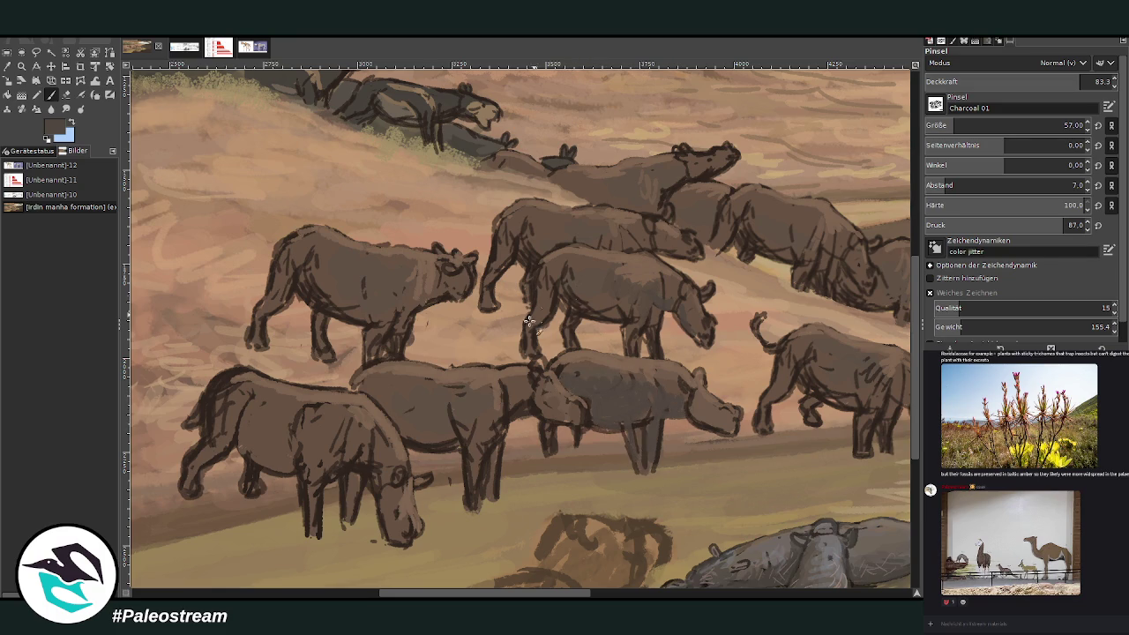
mouse_move(414, 443)
mouse_down()
mouse_move(428, 403)
mouse_move(474, 450)
mouse_move(473, 487)
mouse_move(499, 463)
mouse_move(493, 494)
mouse_up()
mouse_move(309, 490)
mouse_down()
mouse_move(312, 503)
mouse_move(356, 520)
mouse_up()
drag(358, 472, 343, 444)
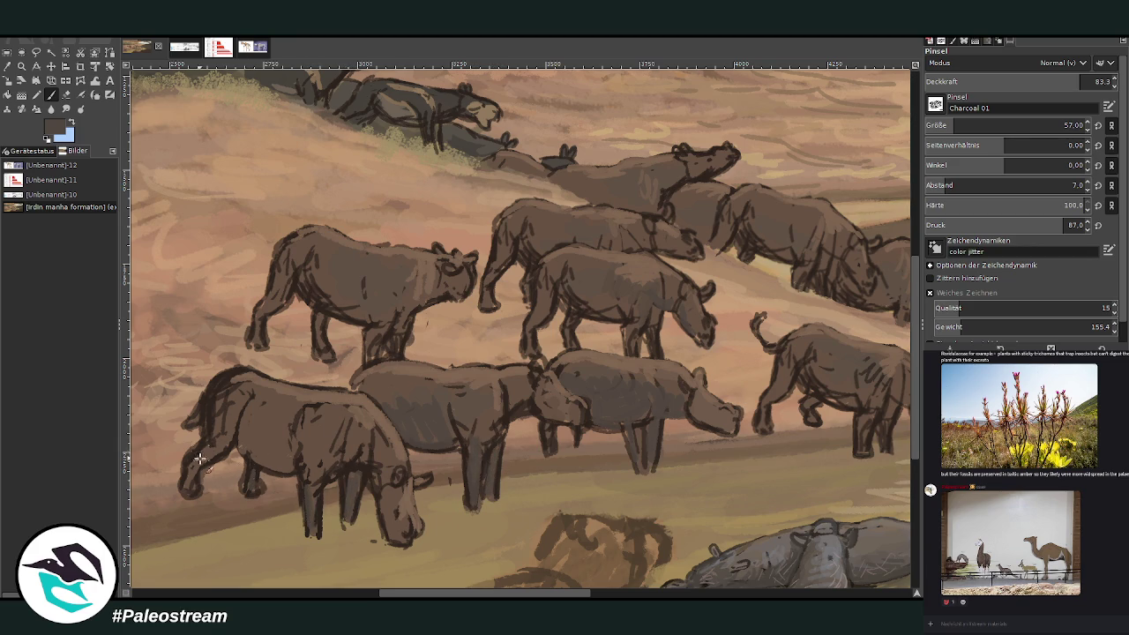
drag(193, 456, 220, 441)
mouse_move(287, 454)
mouse_down()
mouse_move(255, 411)
mouse_move(253, 458)
mouse_up()
drag(502, 596, 589, 596)
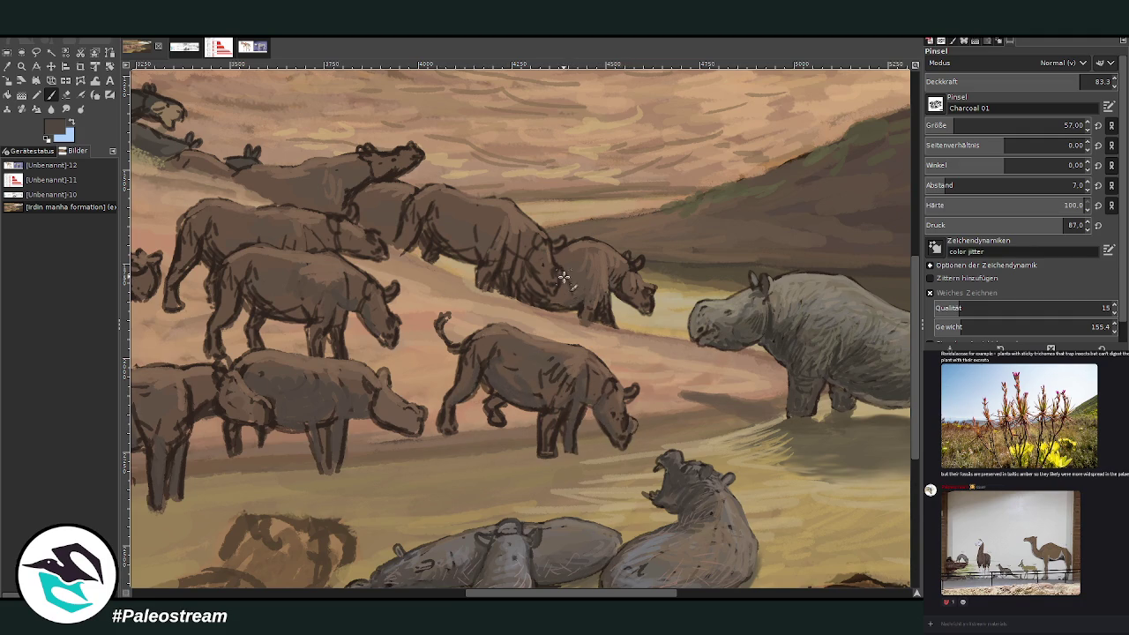
- Paint darker brown over the rear rhino's belly, front leg and neck highlight
drag(550, 300, 536, 285)
mouse_move(606, 321)
mouse_down()
mouse_move(626, 292)
mouse_move(652, 304)
mouse_move(604, 293)
mouse_up()
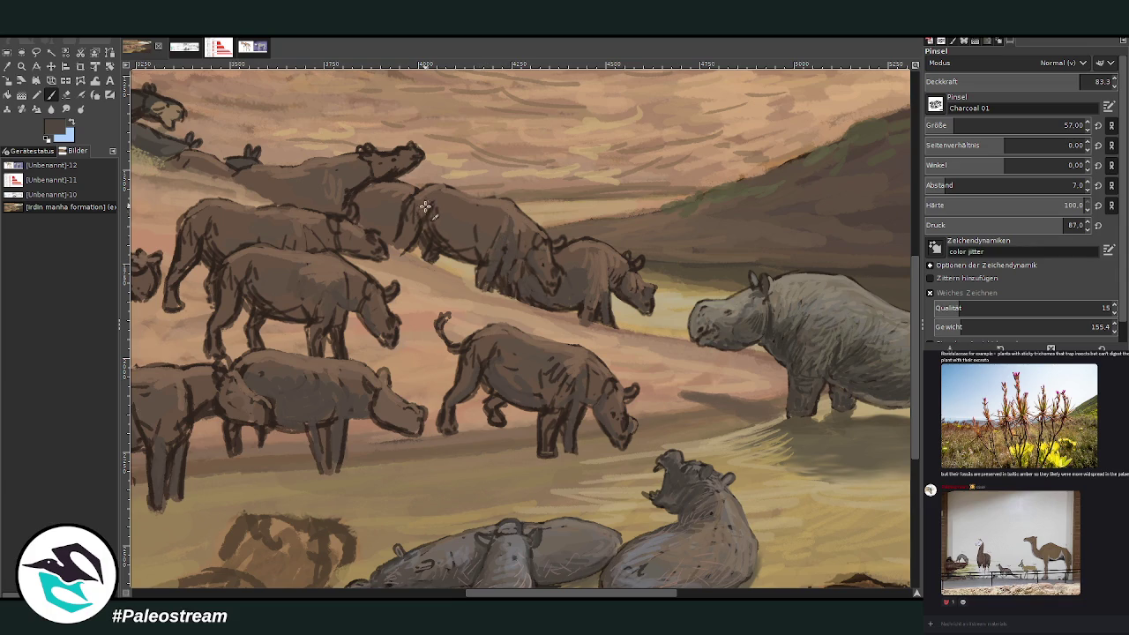
drag(414, 210, 454, 234)
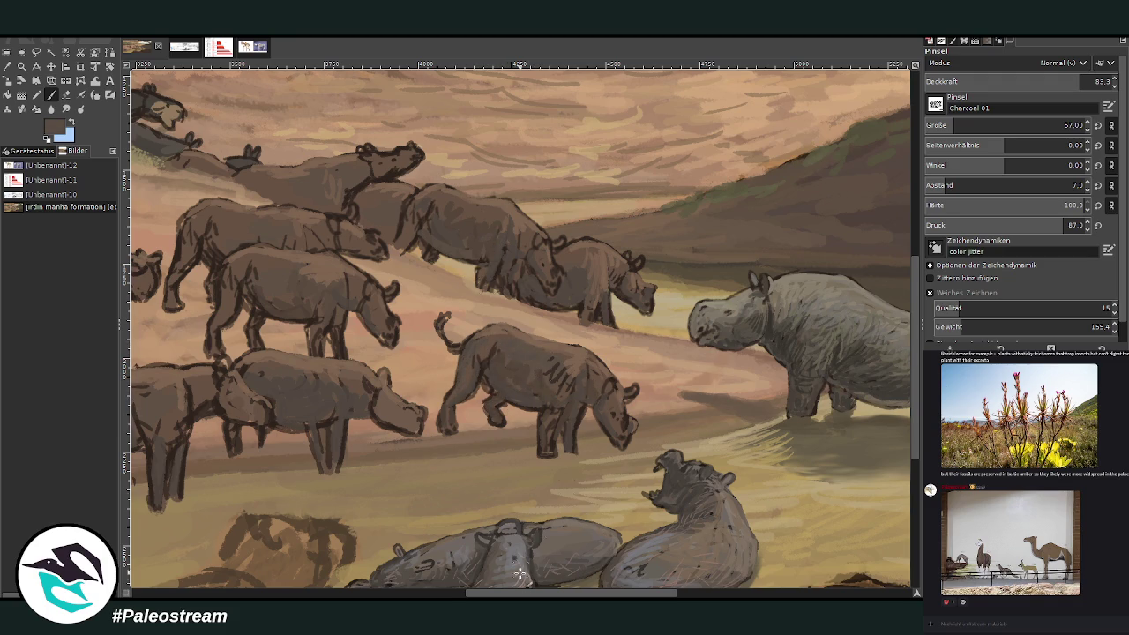
scroll(437, 577, left, 3)
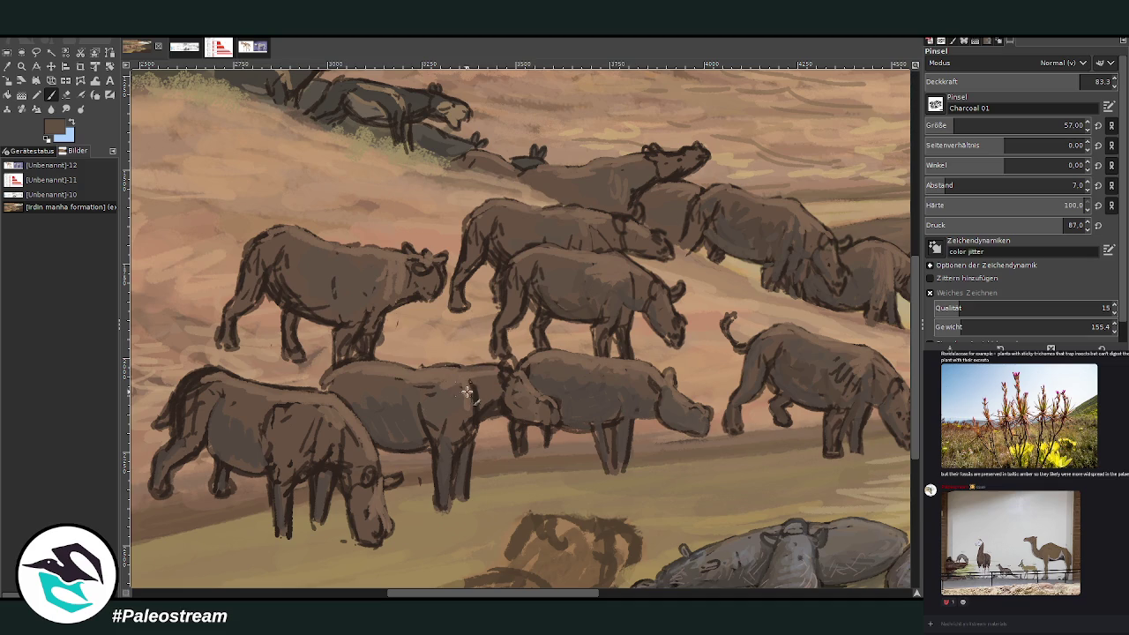
ctrl+click(882, 242)
- Add dark strokes to a front leg, the left rhino's rump and the central rhino's belly and flank
drag(462, 440, 455, 485)
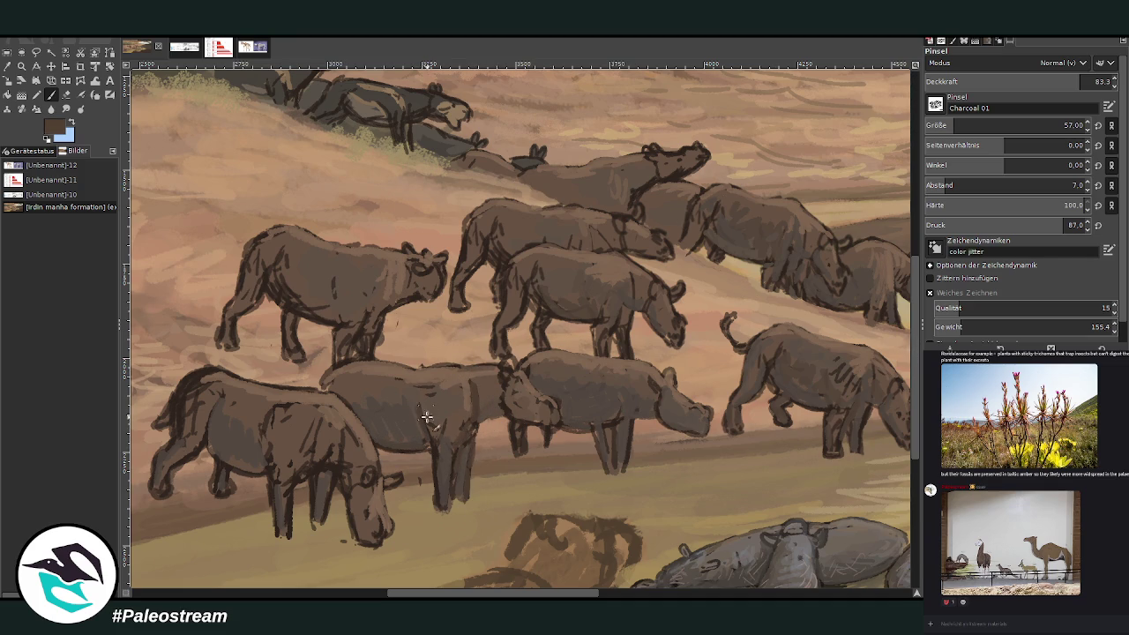
mouse_move(182, 391)
mouse_down()
mouse_move(203, 380)
mouse_move(177, 422)
mouse_up()
drag(557, 596, 499, 596)
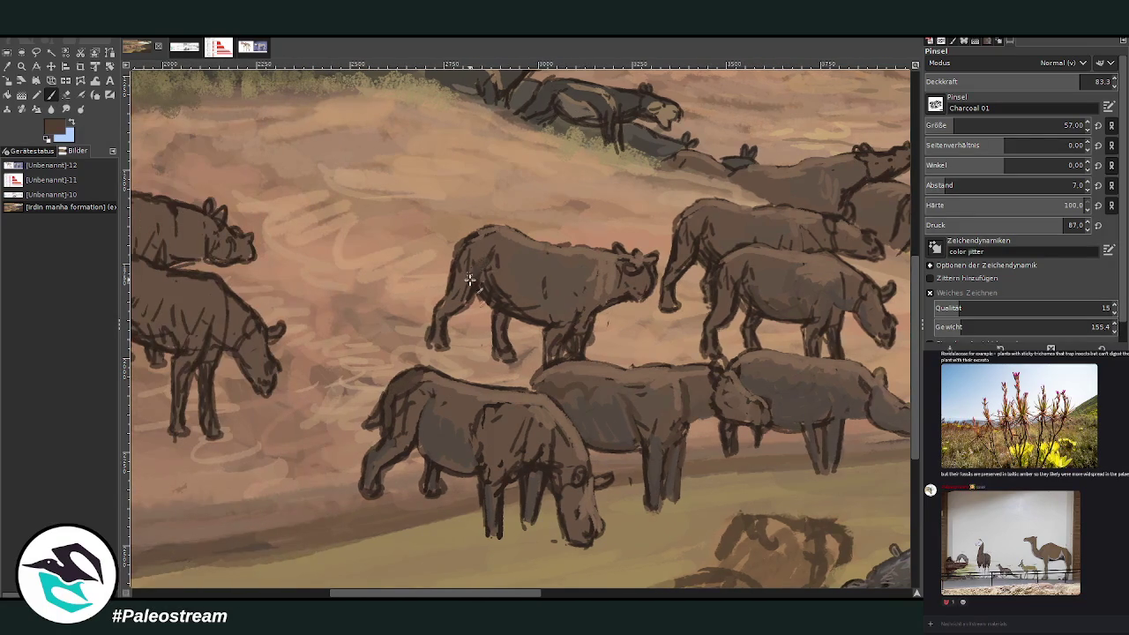
drag(494, 295, 564, 351)
mouse_move(560, 311)
mouse_down()
mouse_move(582, 351)
mouse_move(606, 287)
mouse_up()
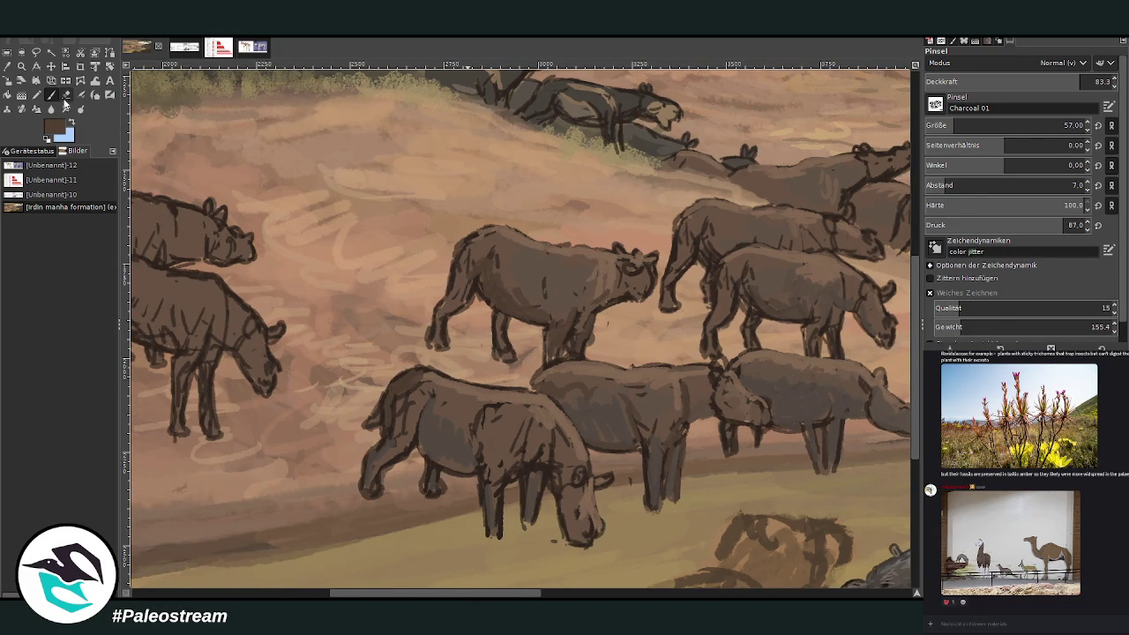
key(shift+e)
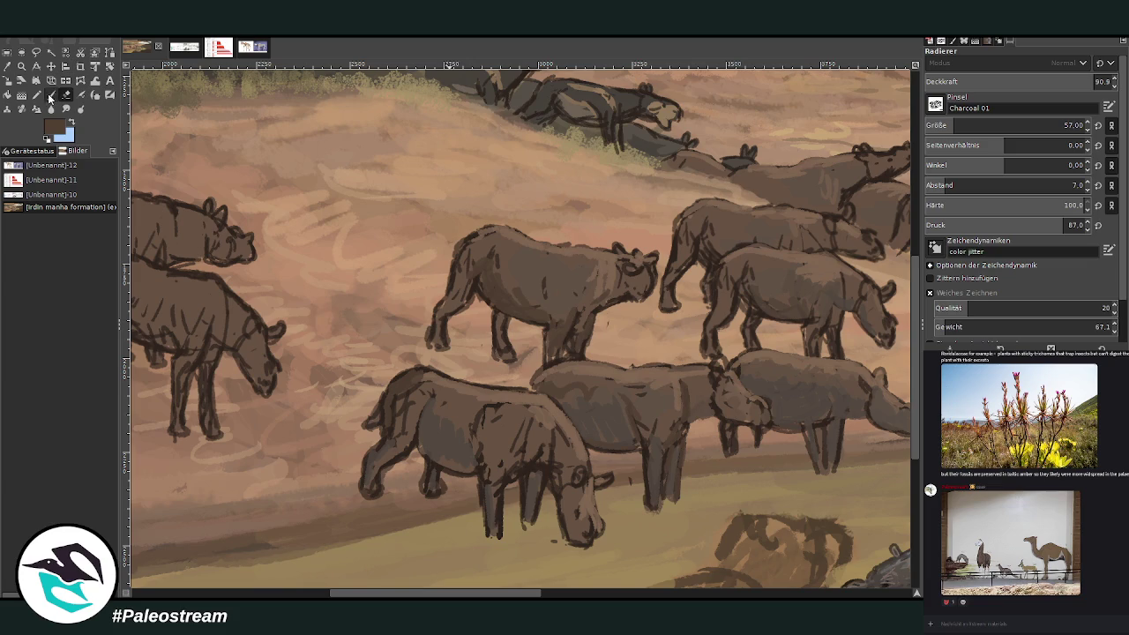
click(50, 95)
- Darken the central rhino's head and jaw, then add lighter brown on its jaw and back
mouse_move(637, 275)
mouse_down()
mouse_move(646, 300)
mouse_move(615, 295)
mouse_move(607, 307)
mouse_move(601, 286)
mouse_up()
ctrl+click(905, 358)
drag(646, 270, 644, 300)
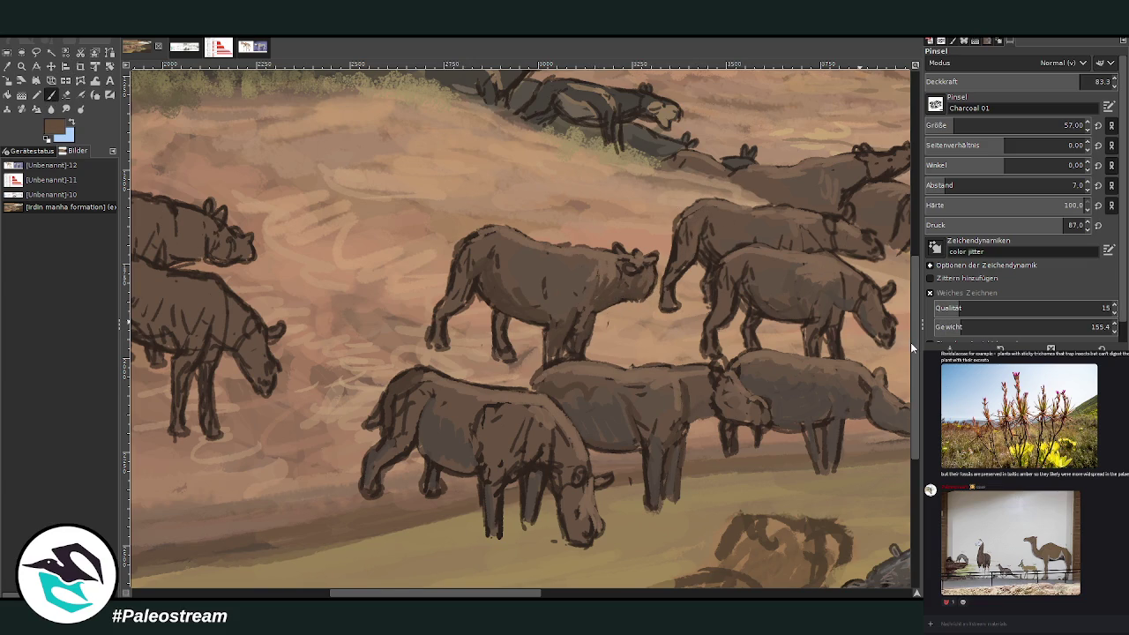
drag(679, 219, 675, 256)
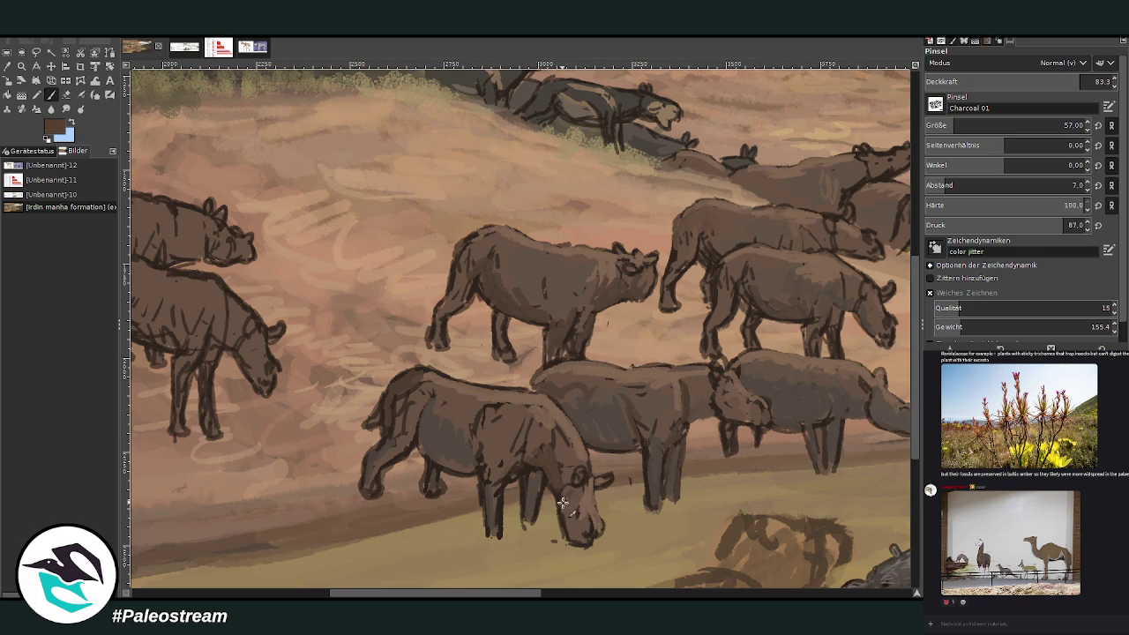
- Touch up the front rhino's muzzle, foreleg, shoulder and rear leg, then lower opacity to 57.4
drag(574, 530, 577, 523)
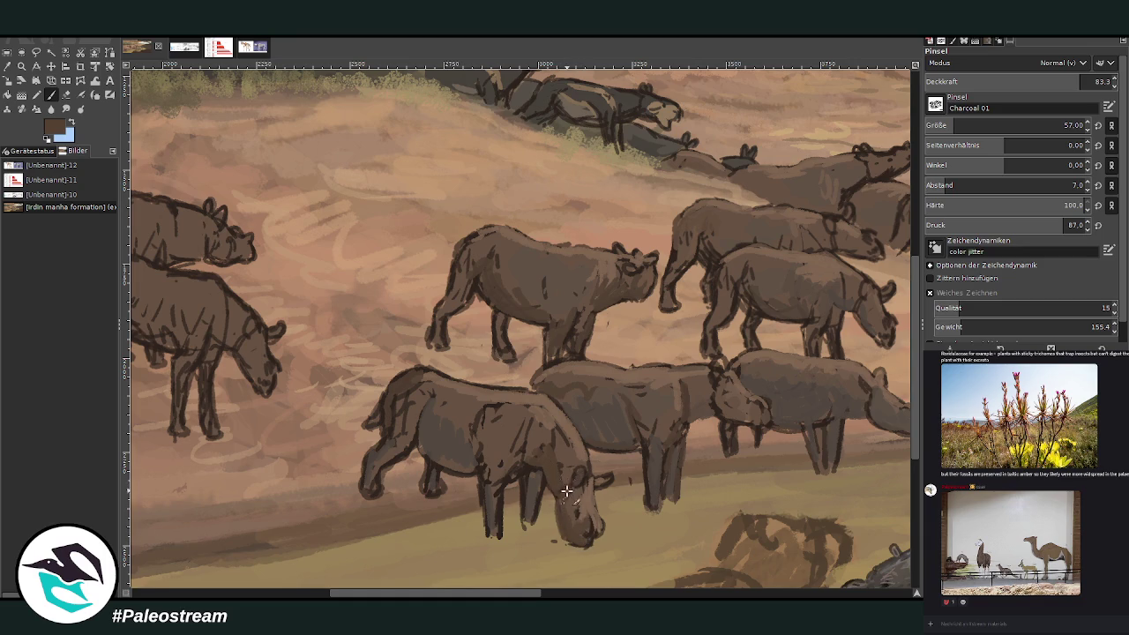
mouse_move(552, 478)
mouse_down()
mouse_move(491, 469)
mouse_move(503, 476)
mouse_move(481, 433)
mouse_move(492, 446)
mouse_up()
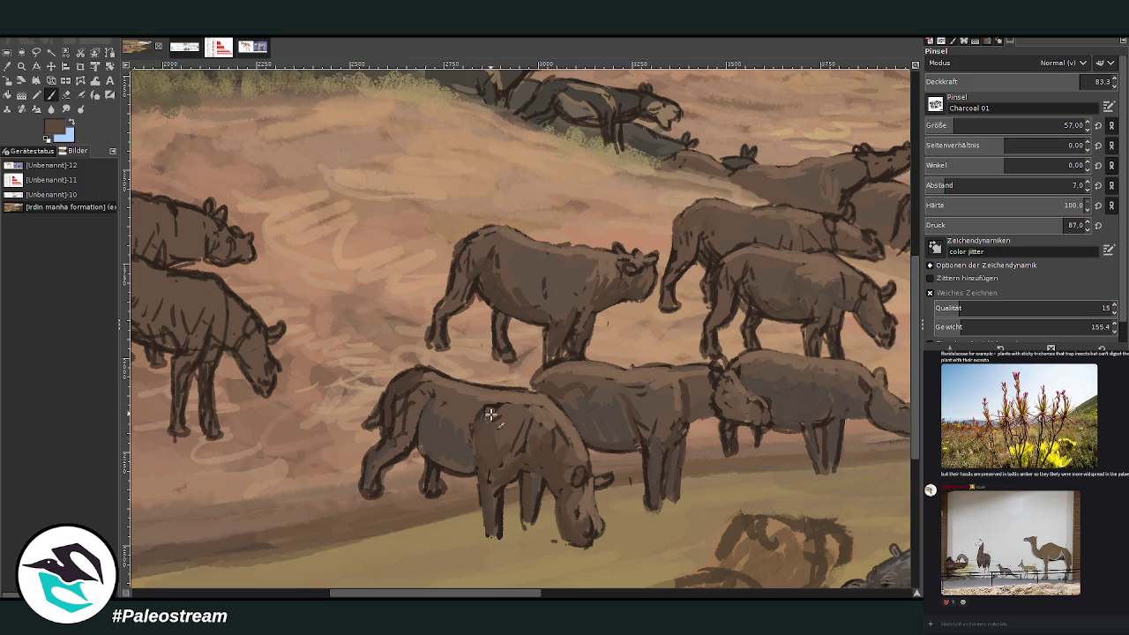
mouse_move(552, 437)
mouse_down()
mouse_move(569, 469)
mouse_move(466, 411)
mouse_move(439, 429)
mouse_move(403, 418)
mouse_move(395, 432)
mouse_move(397, 393)
mouse_move(383, 461)
mouse_up()
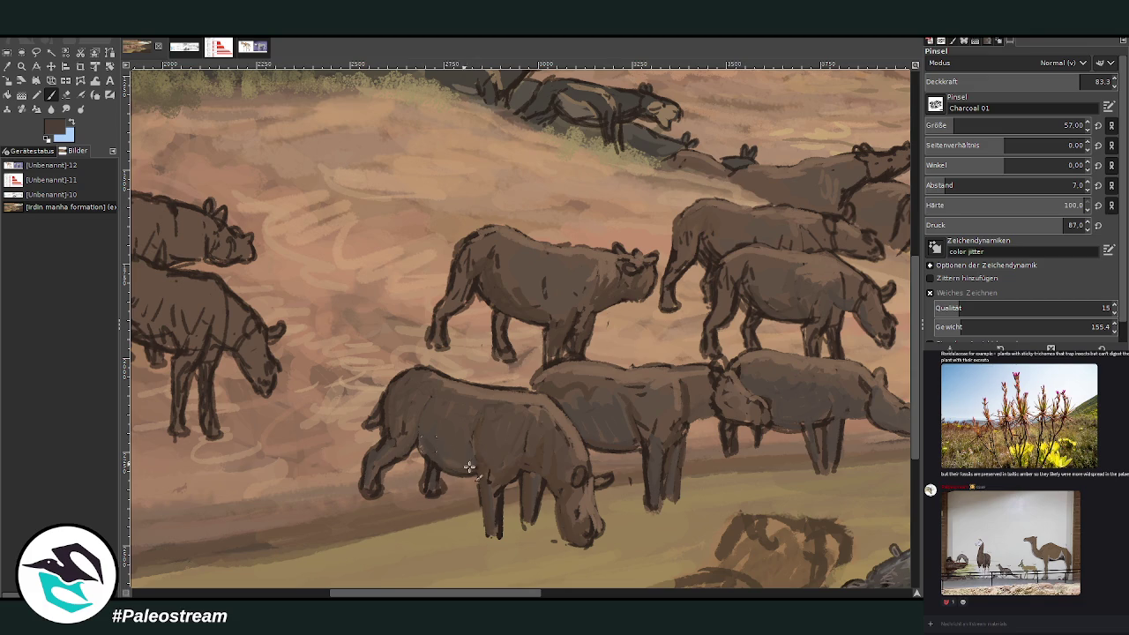
drag(649, 499, 643, 430)
drag(597, 377, 531, 389)
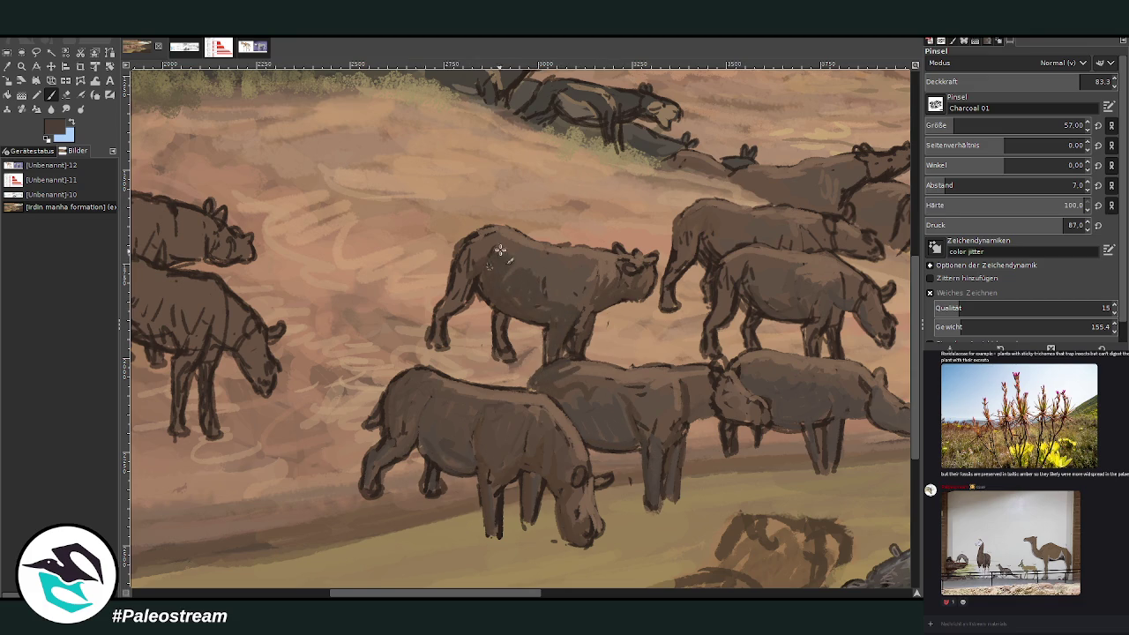
click(1032, 80)
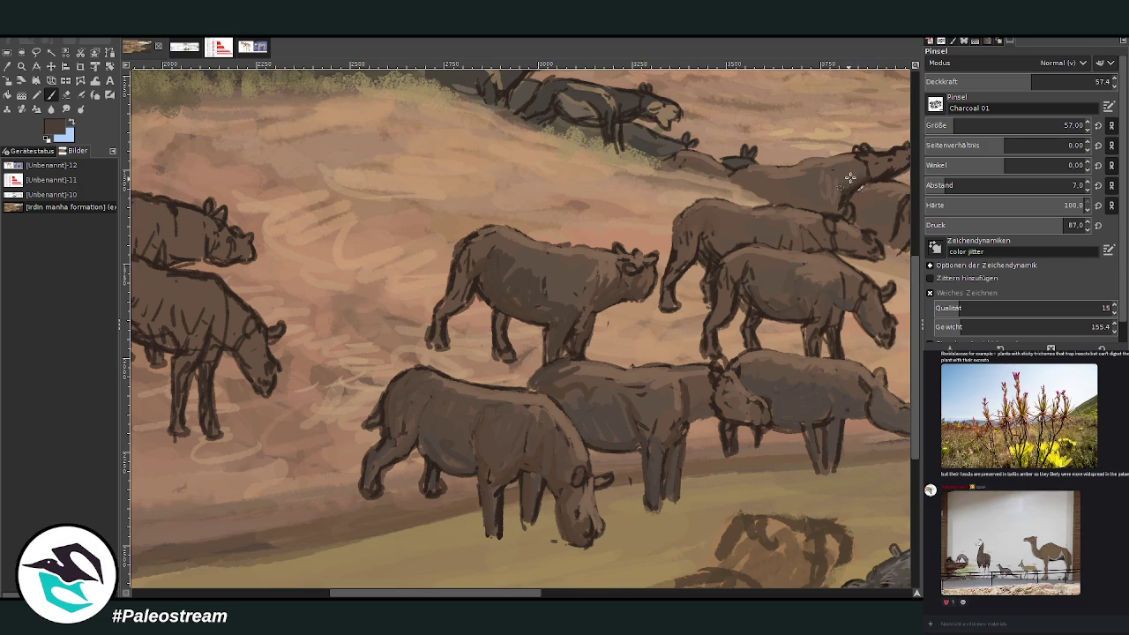
- Add soft light shading along the upper rhino's back and hump
drag(834, 205, 759, 188)
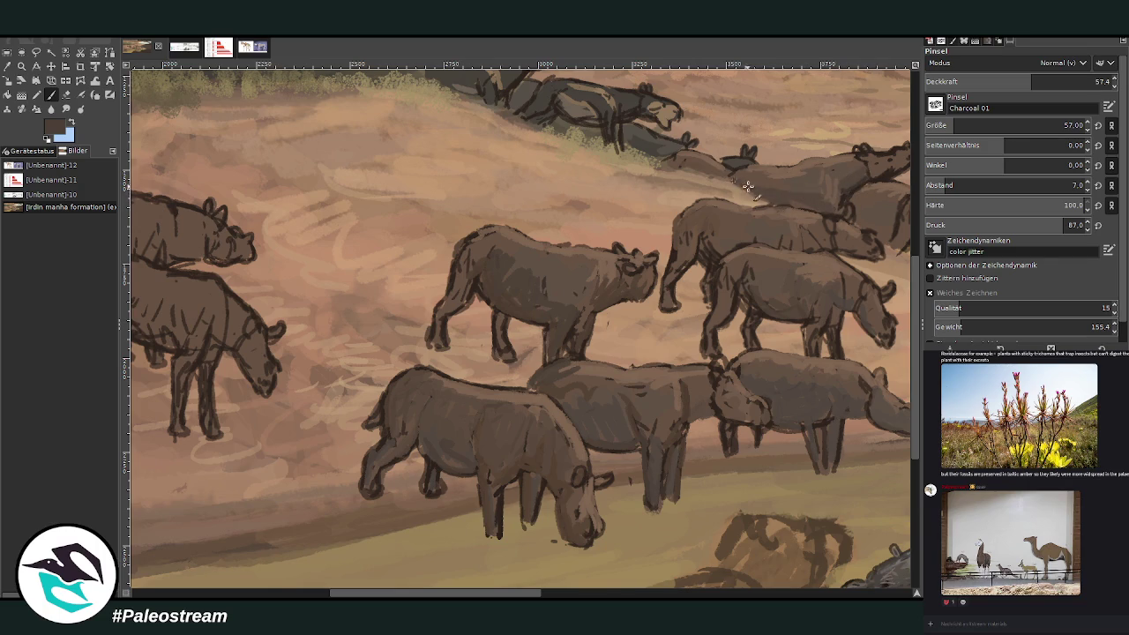
drag(693, 162, 676, 169)
scroll(502, 424, right, 5)
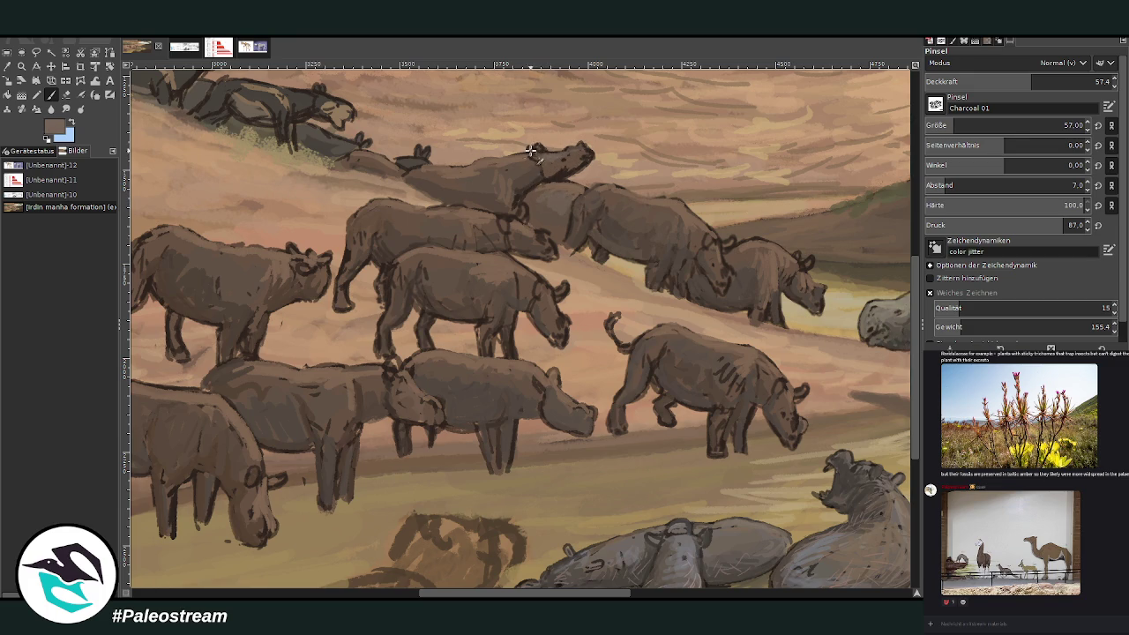
- Set the brush to size 27 and opacity 69.7, then hatch dark brown on the rhino's shoulder
ctrl+click(873, 318)
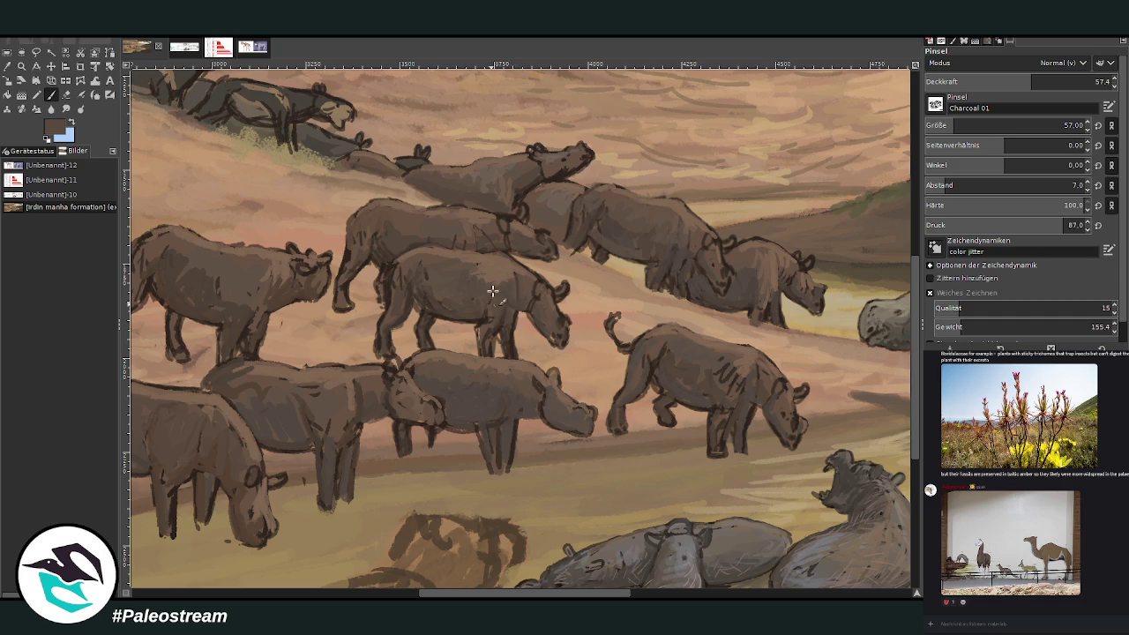
drag(515, 305, 510, 314)
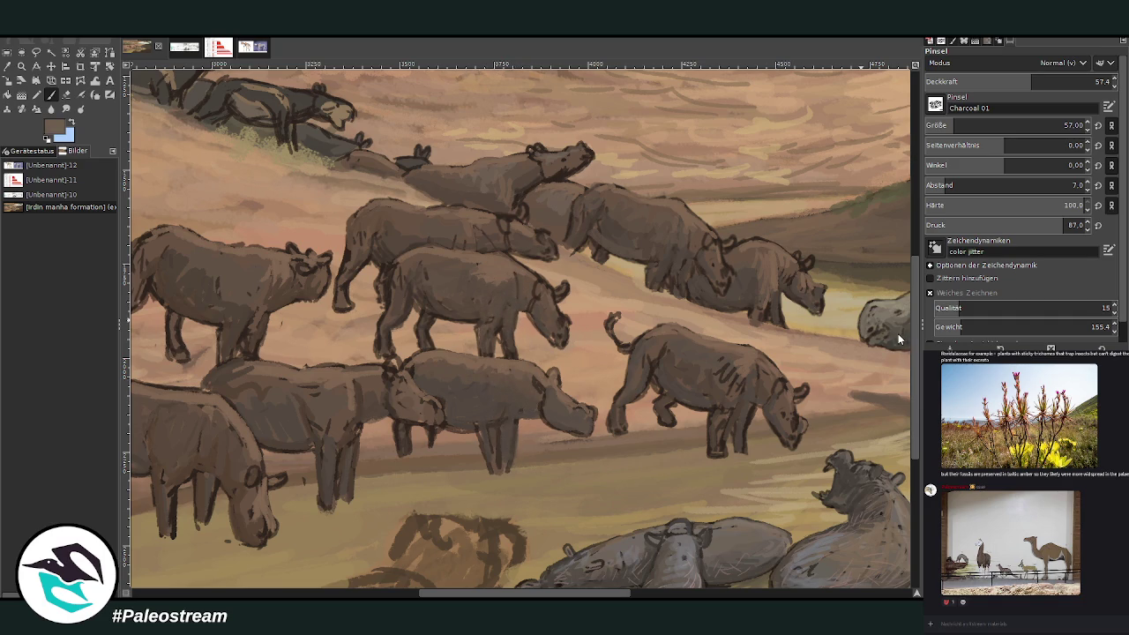
click(1065, 125)
drag(1037, 84, 1061, 83)
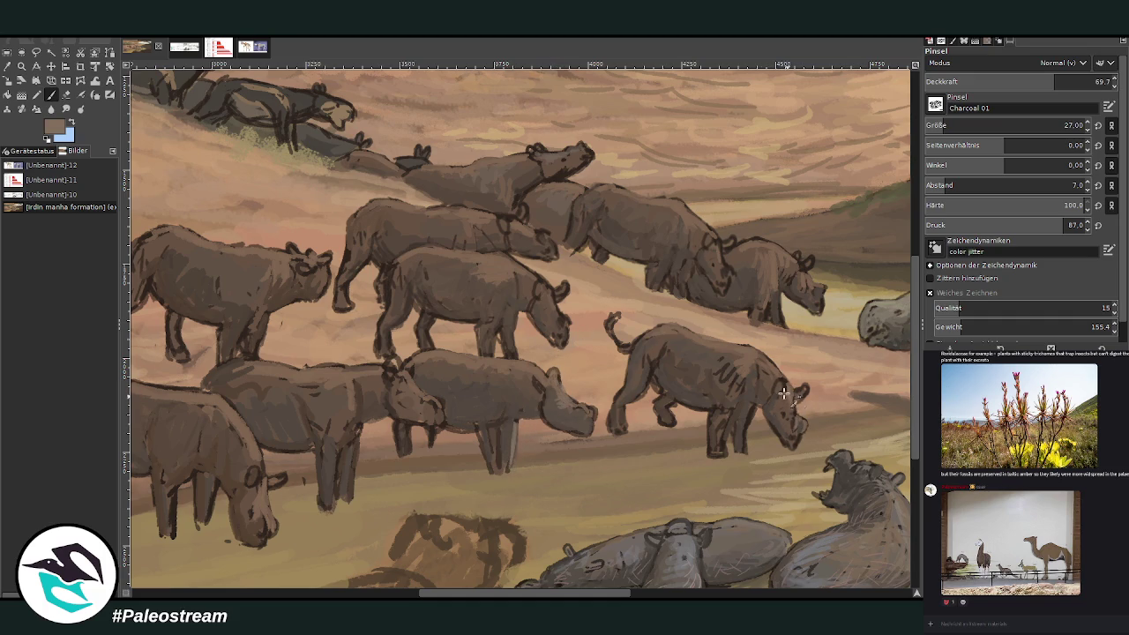
mouse_move(757, 365)
mouse_down()
mouse_move(729, 349)
mouse_move(712, 361)
mouse_move(748, 388)
mouse_move(758, 363)
mouse_move(733, 355)
mouse_up()
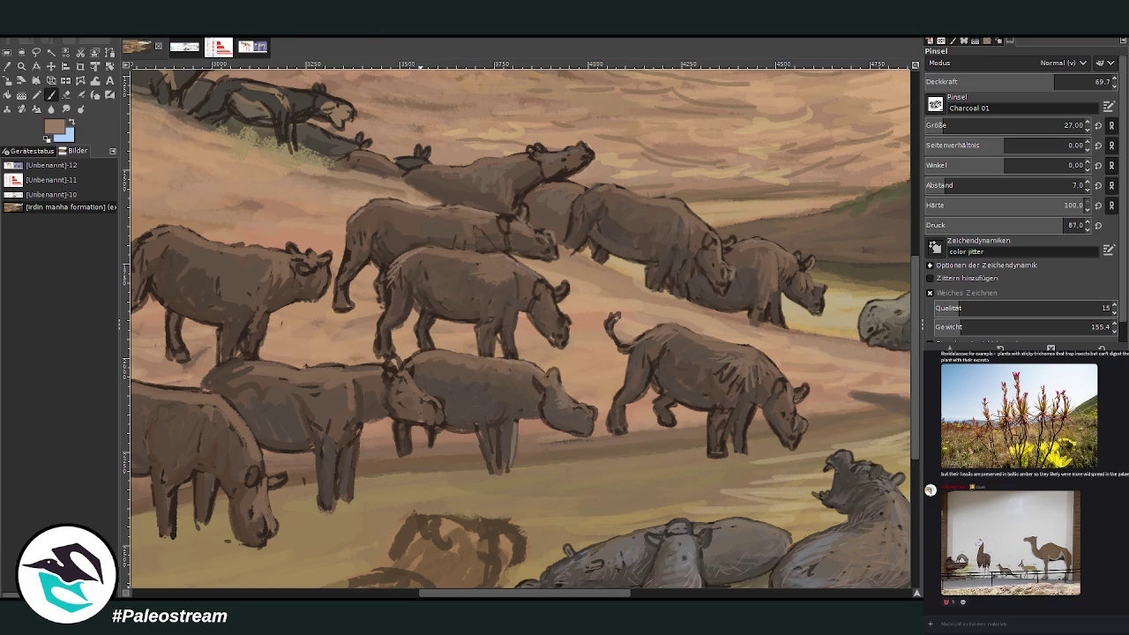
drag(280, 156, 659, 173)
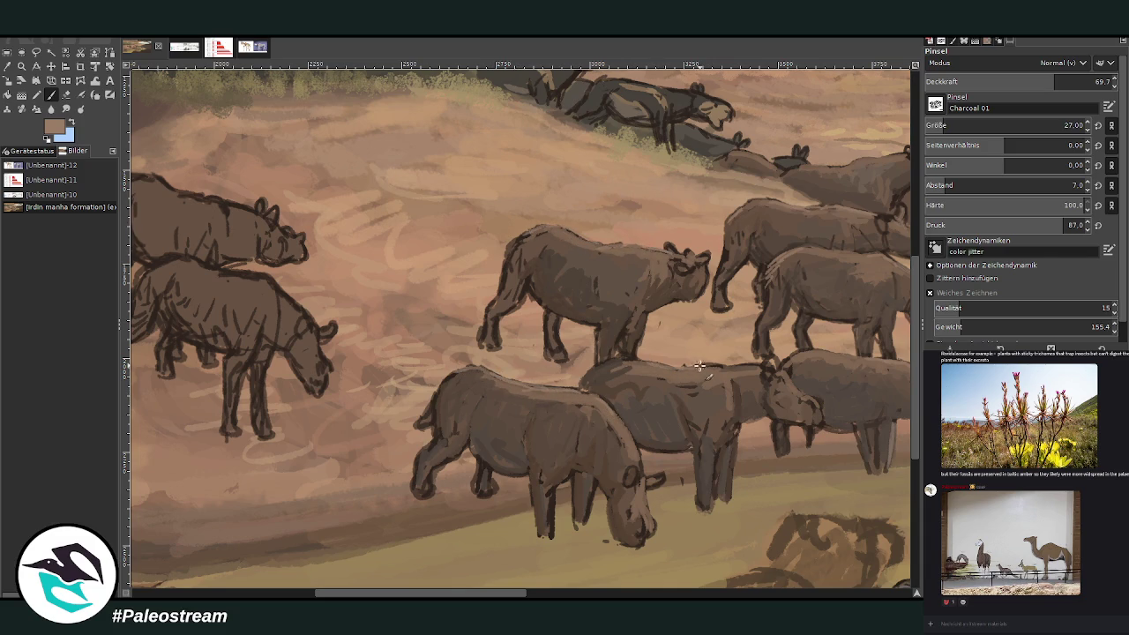
- Enlarge the brush and paint light tan strokes on the upper and middle rhinos' backs and front leg
scroll(442, 166, left, 5)
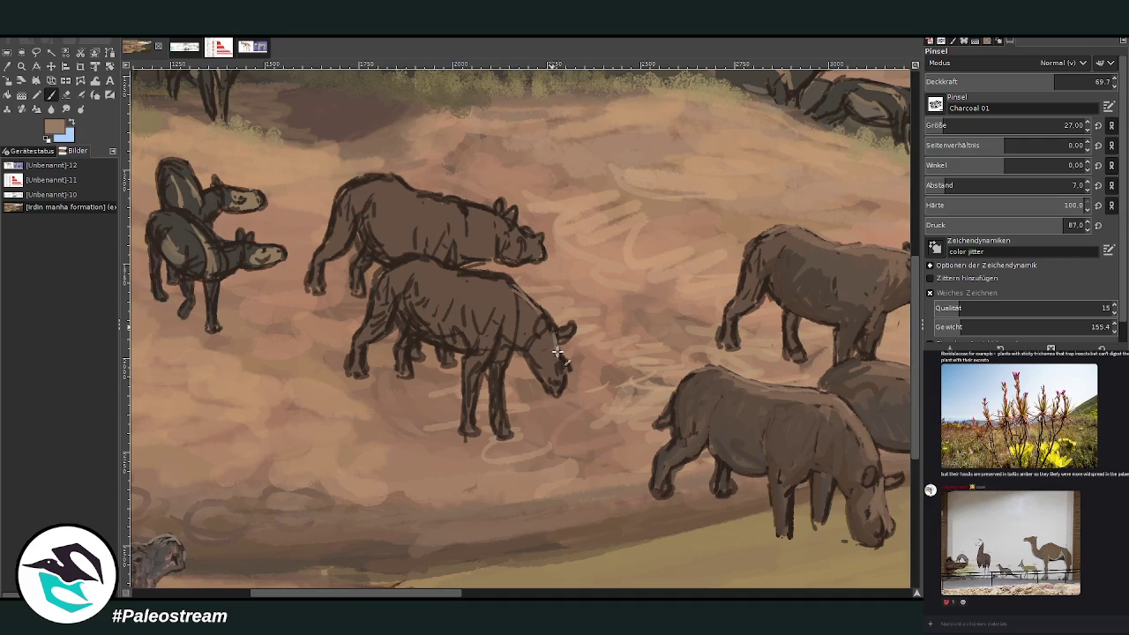
drag(471, 210, 378, 179)
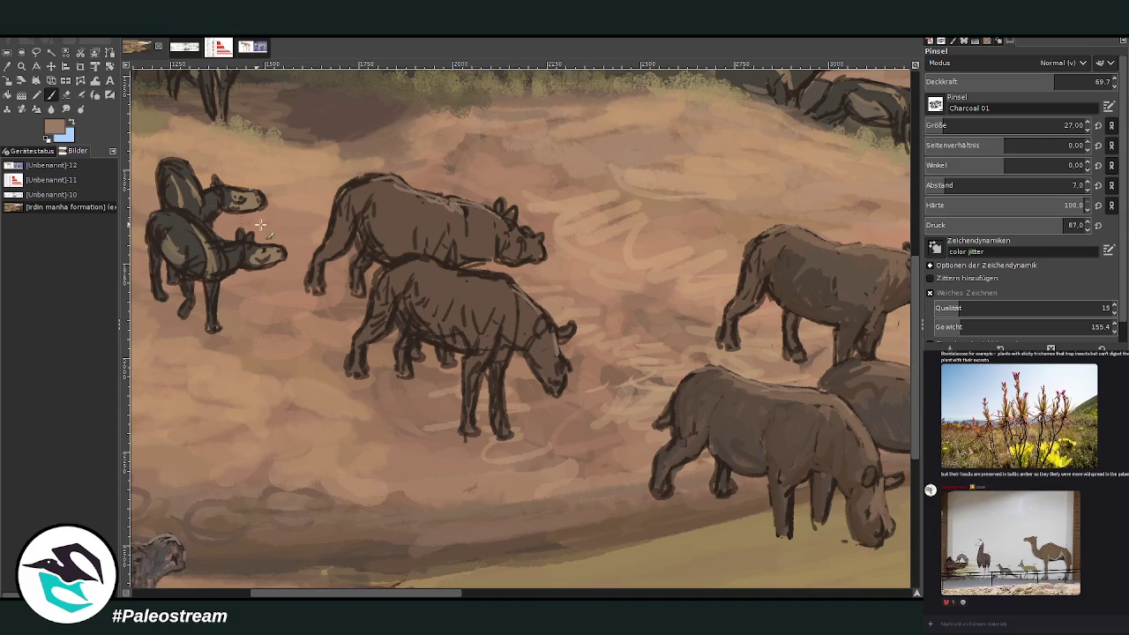
click(1065, 125)
mouse_move(472, 365)
mouse_down()
mouse_move(471, 404)
mouse_move(500, 408)
mouse_up()
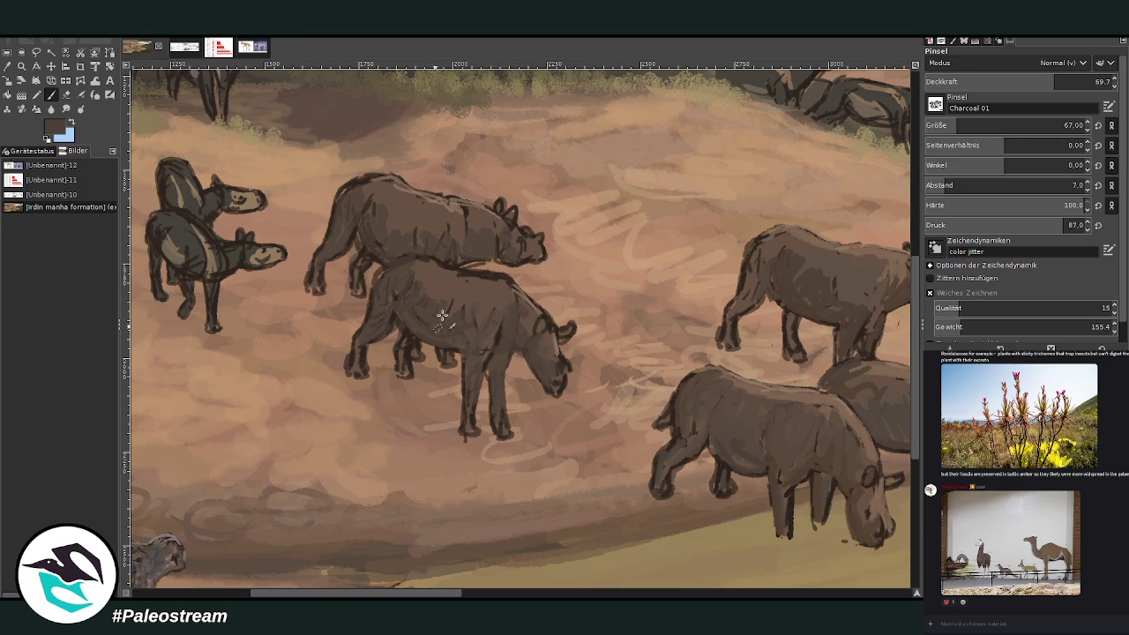
ctrl+click(776, 391)
mouse_move(496, 284)
mouse_down()
mouse_move(514, 290)
mouse_move(445, 269)
mouse_up()
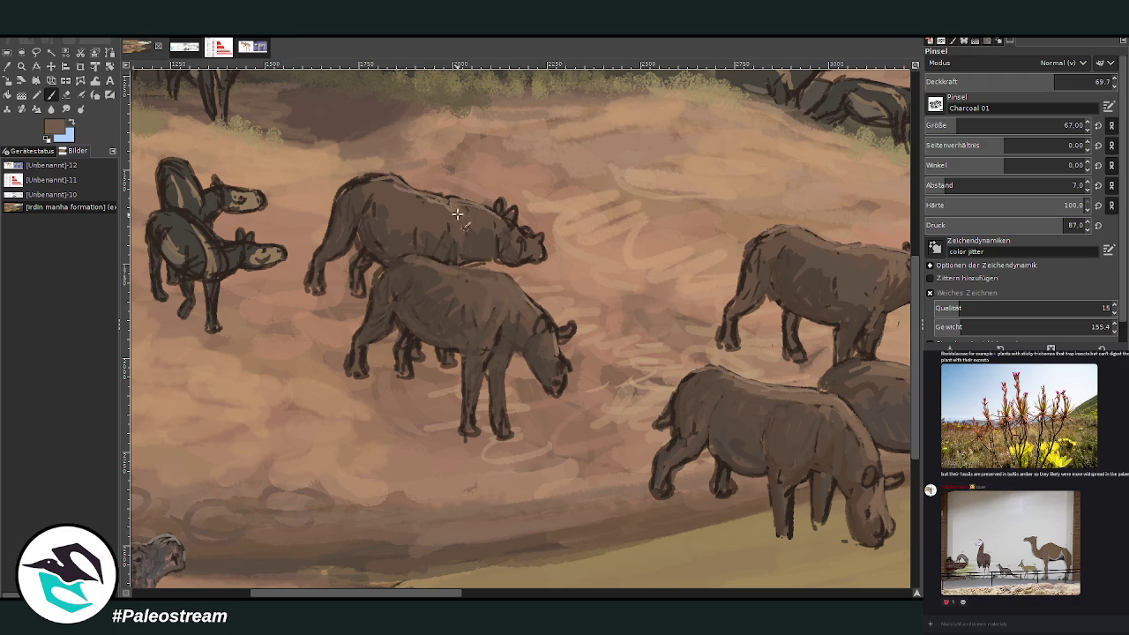
ctrl+click(803, 448)
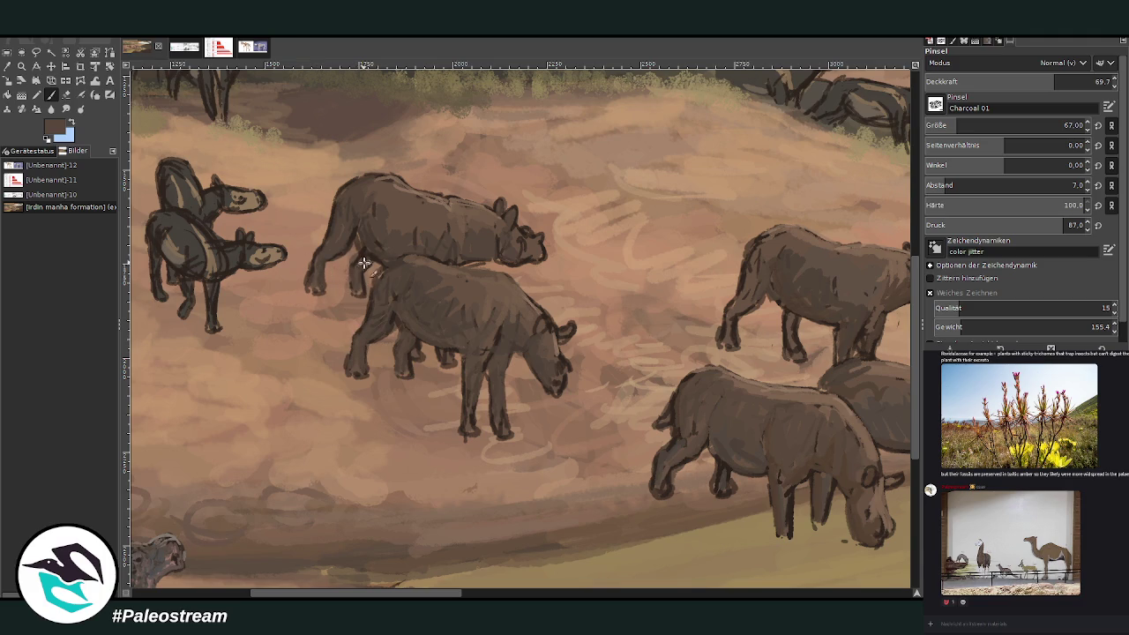
scroll(476, 595, right, 2)
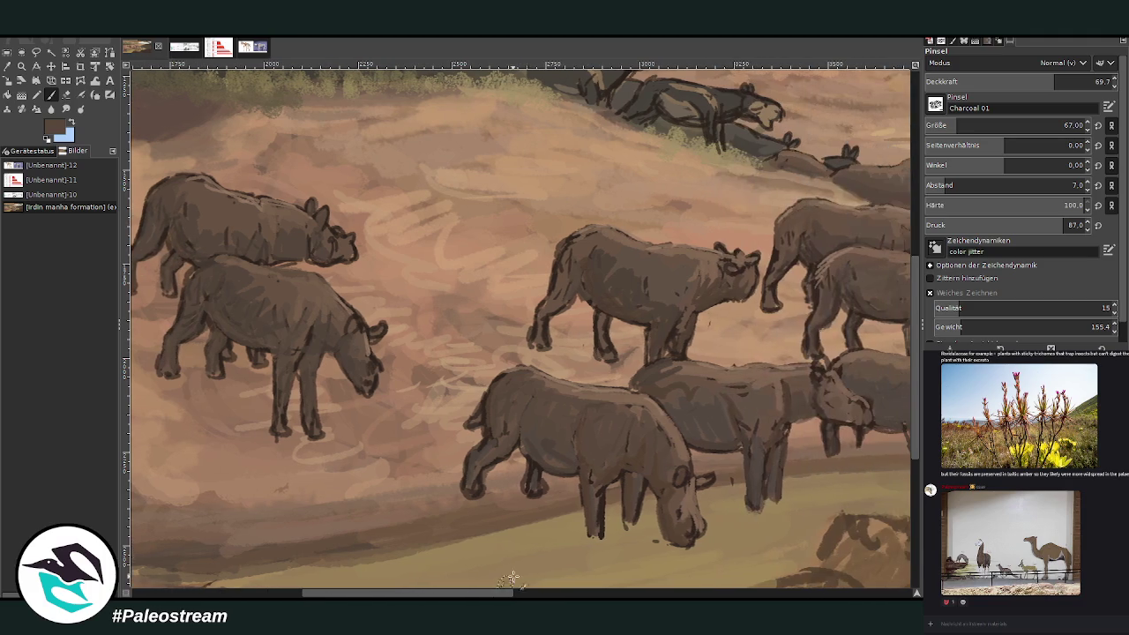
- Fill the gap at the front rhino's hind leg and paint over the outline between two heads
mouse_move(505, 448)
mouse_down()
mouse_move(465, 483)
mouse_move(510, 447)
mouse_up()
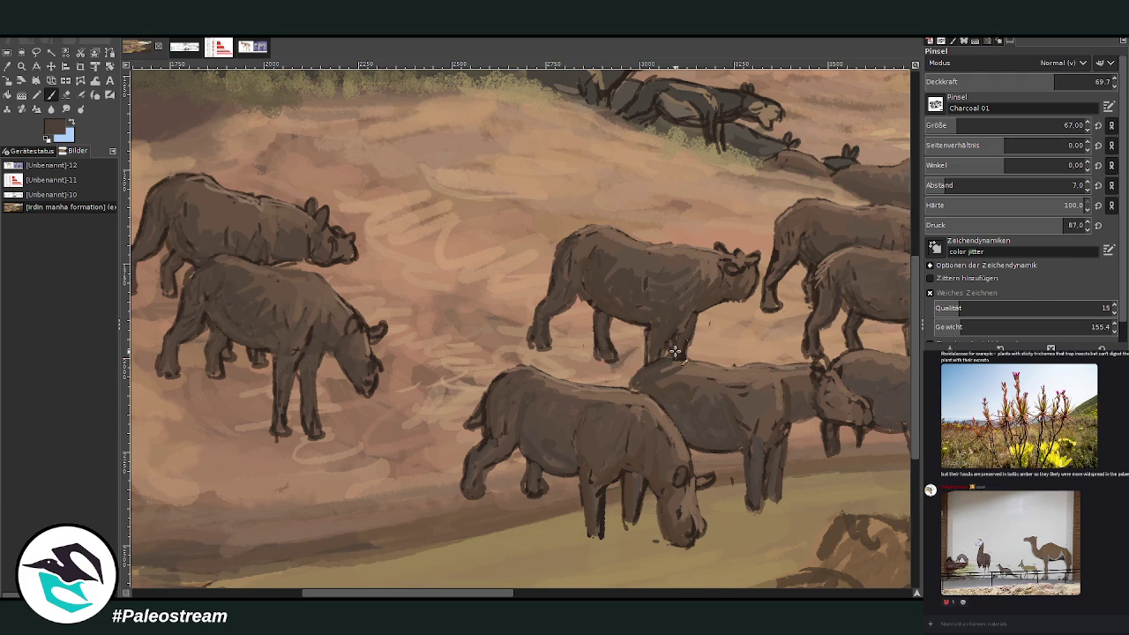
scroll(545, 578, right, 5)
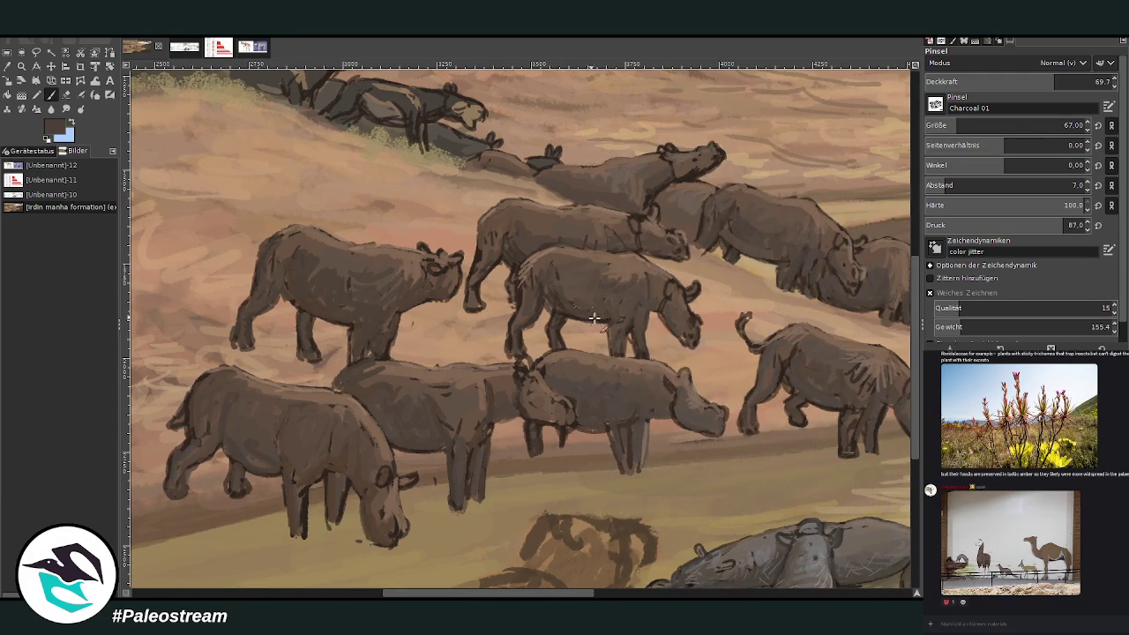
ctrl+click(639, 217)
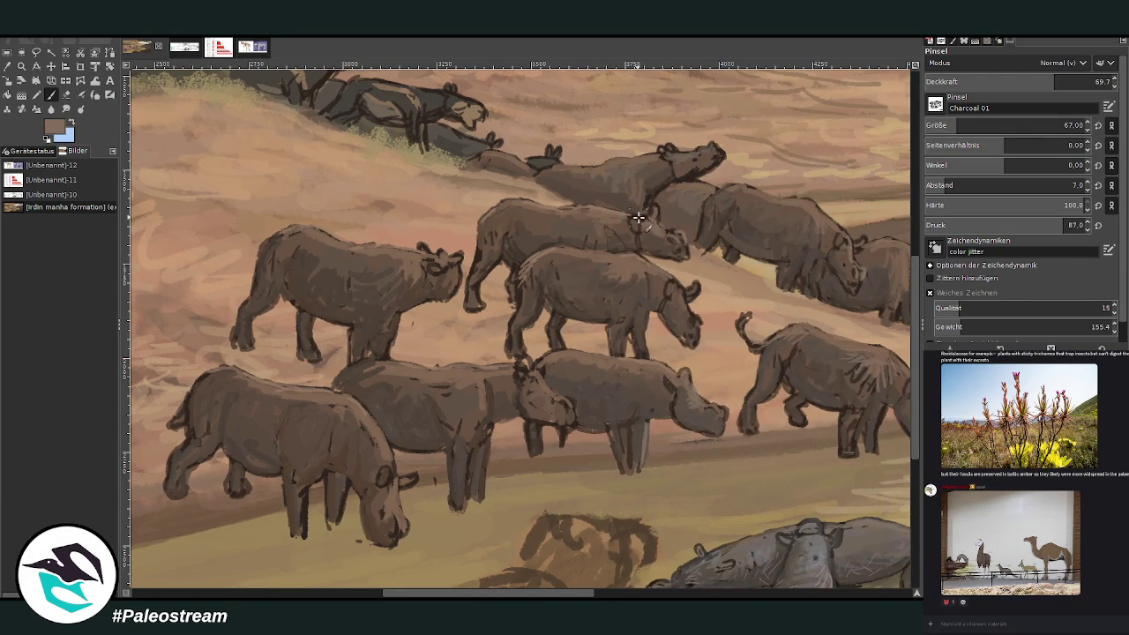
drag(689, 203, 726, 217)
scroll(561, 583, right, 5)
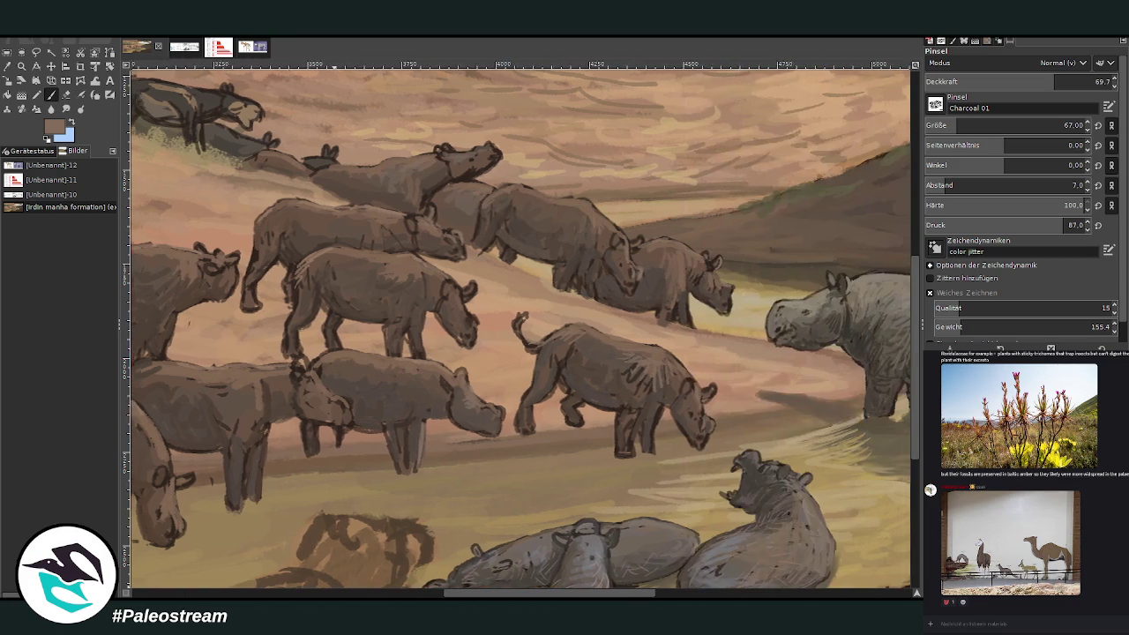
- Darken another rhino's hind leg, back outline near the tail and head edge, then lower opacity to 51.1
ctrl+click(666, 385)
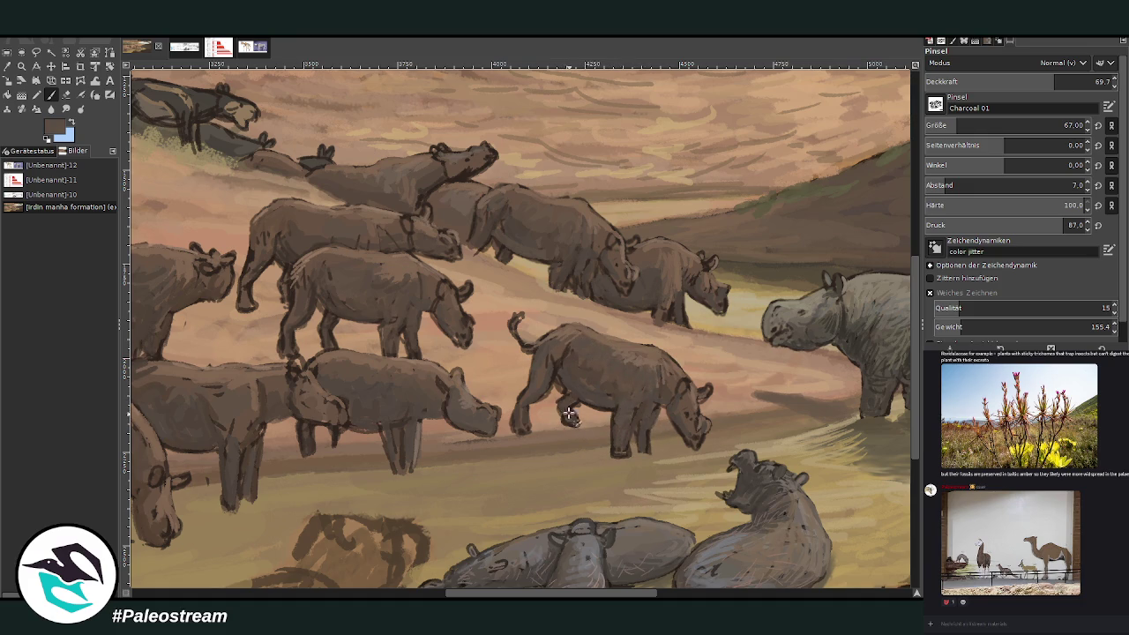
ctrl+click(626, 352)
drag(570, 418, 563, 424)
drag(532, 345, 603, 343)
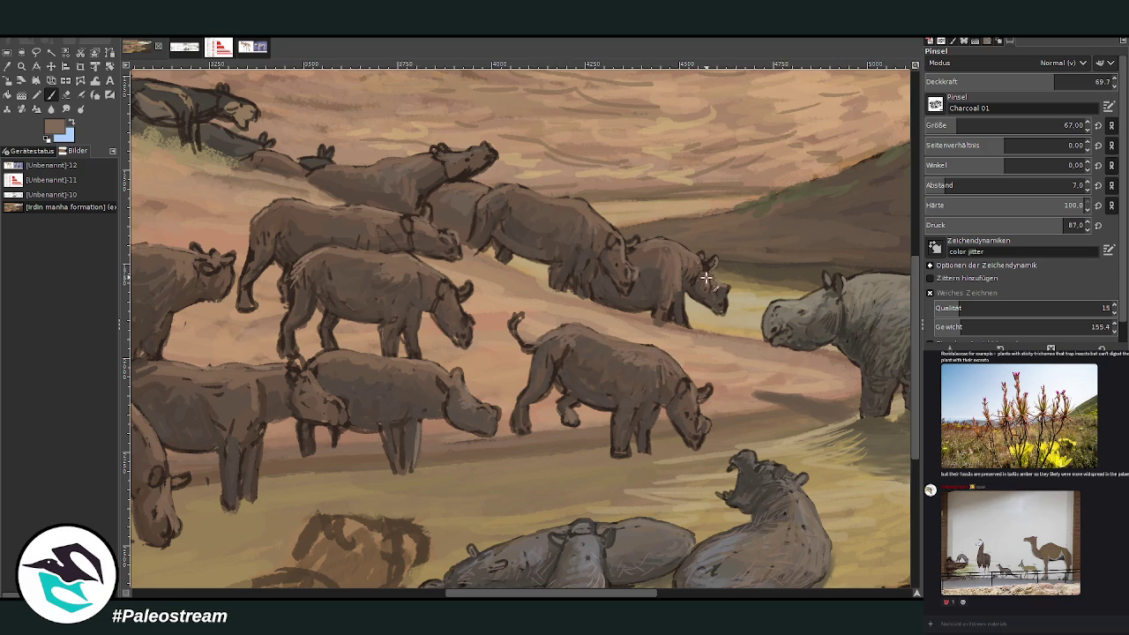
drag(617, 262, 625, 244)
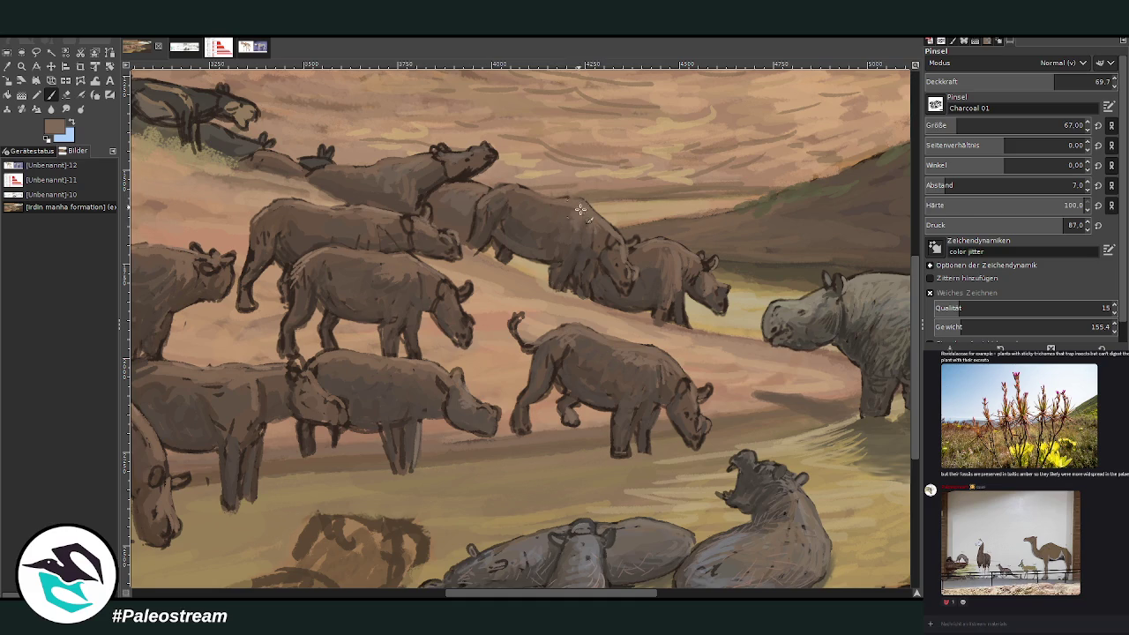
drag(1046, 86, 1020, 82)
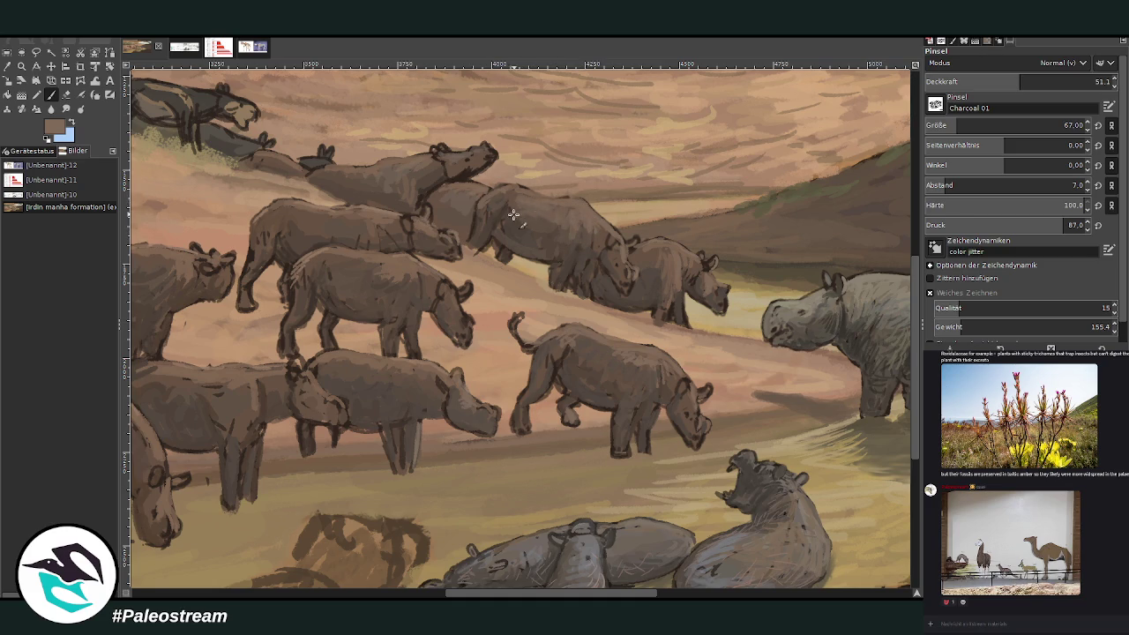
- Set the brush to opacity 68.1 and size 35, and sample new lighter and darker browns
ctrl+click(433, 180)
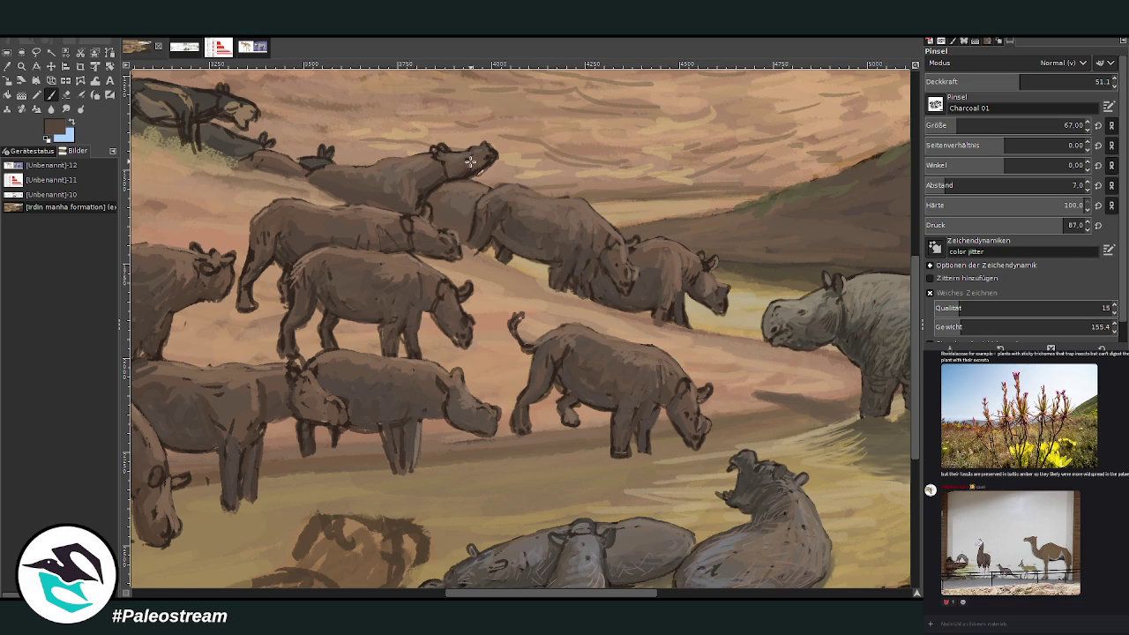
click(1051, 81)
click(1064, 125)
text(35)
key(Return)
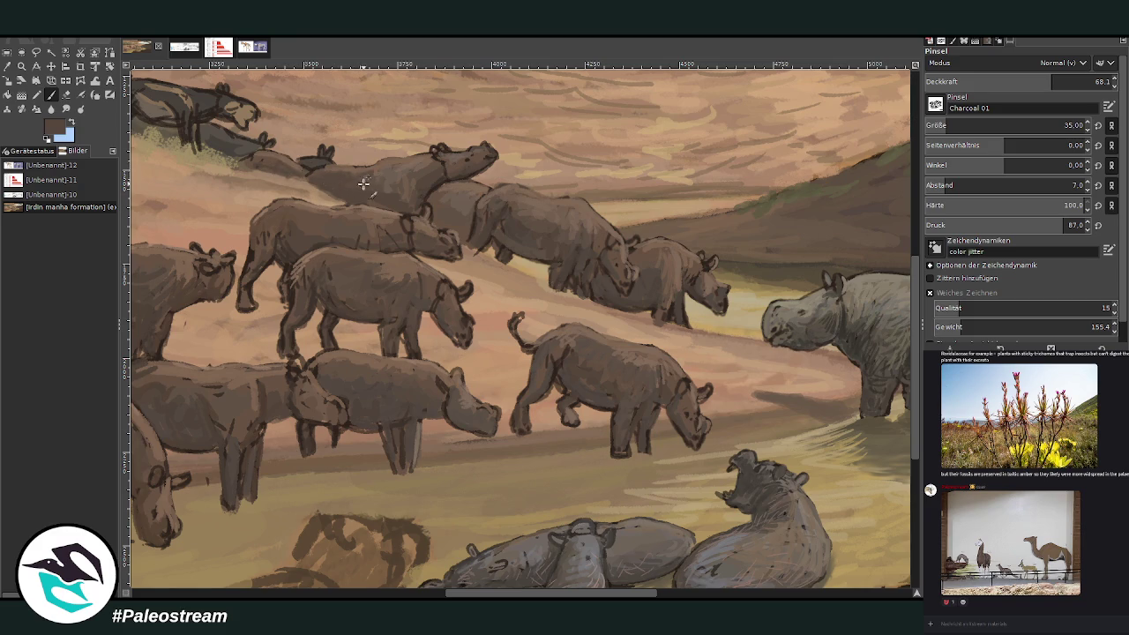
ctrl+click(584, 208)
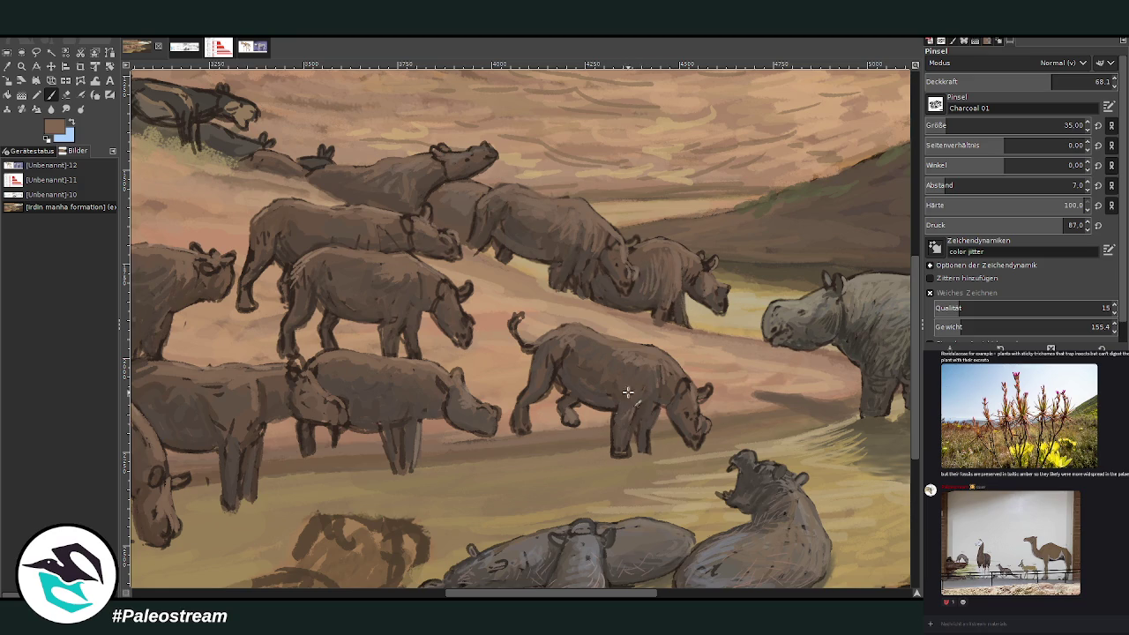
ctrl+click(572, 375)
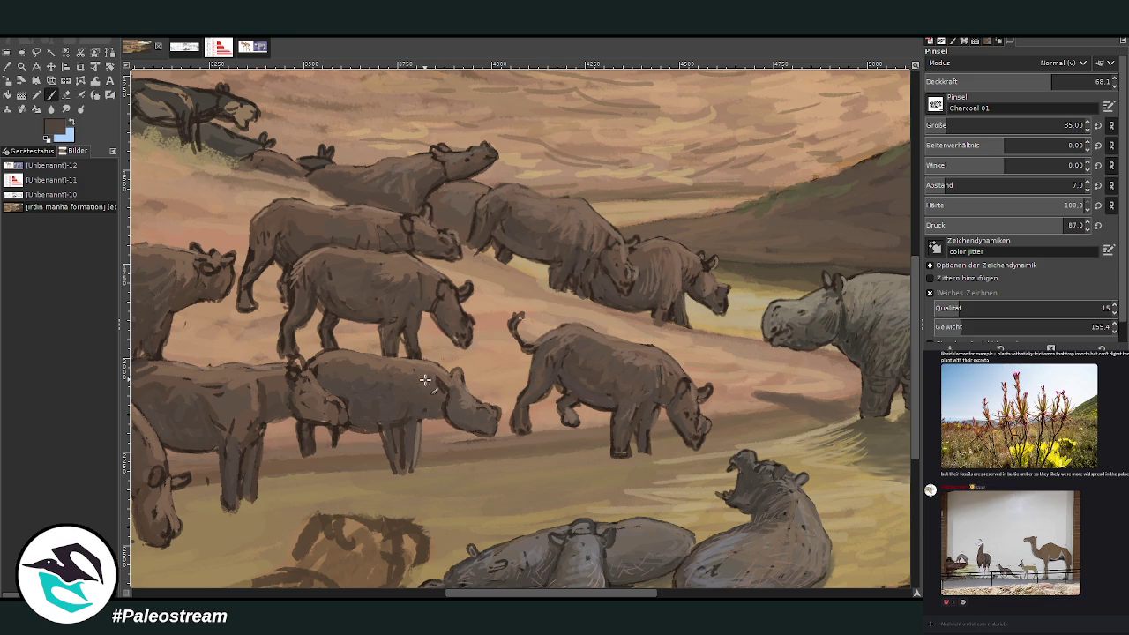
scroll(425, 380, down, 3)
scroll(424, 380, down, 1)
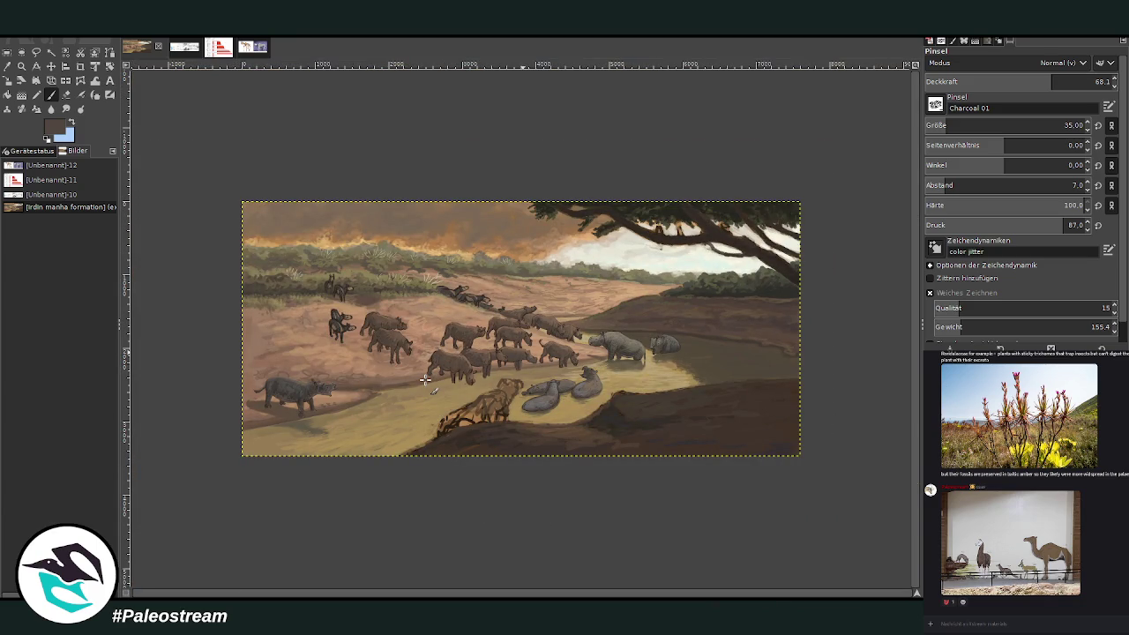
- Zoom in on the herd, pick a sandy brown and darken the grazing rhino's back and rump outline
key(z)
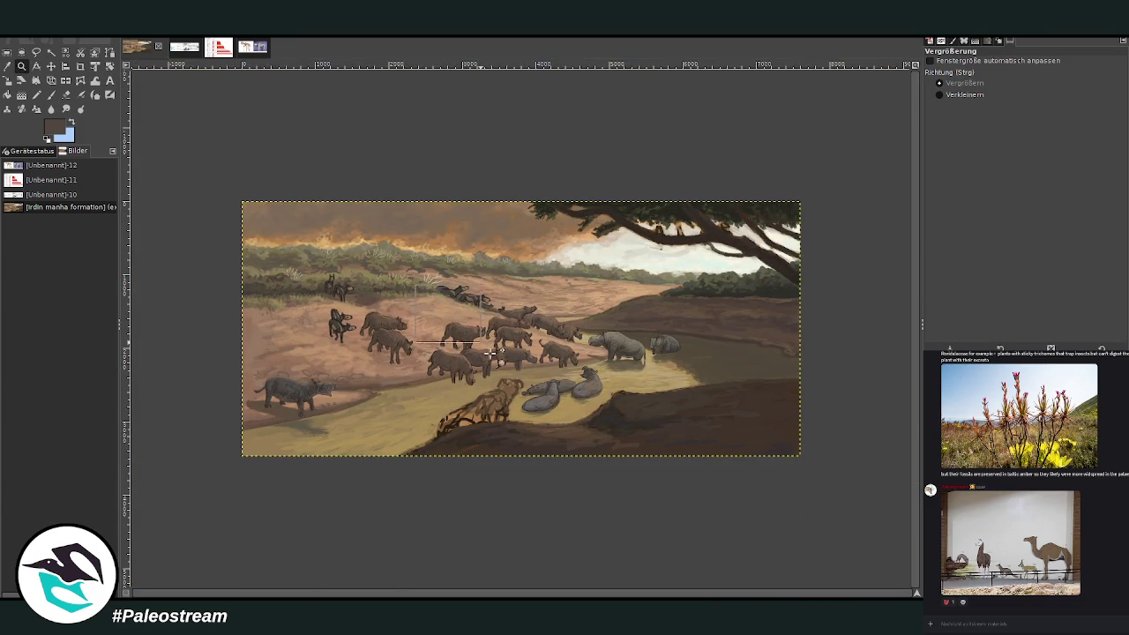
click(448, 300)
click(583, 353)
scroll(533, 339, up, 1)
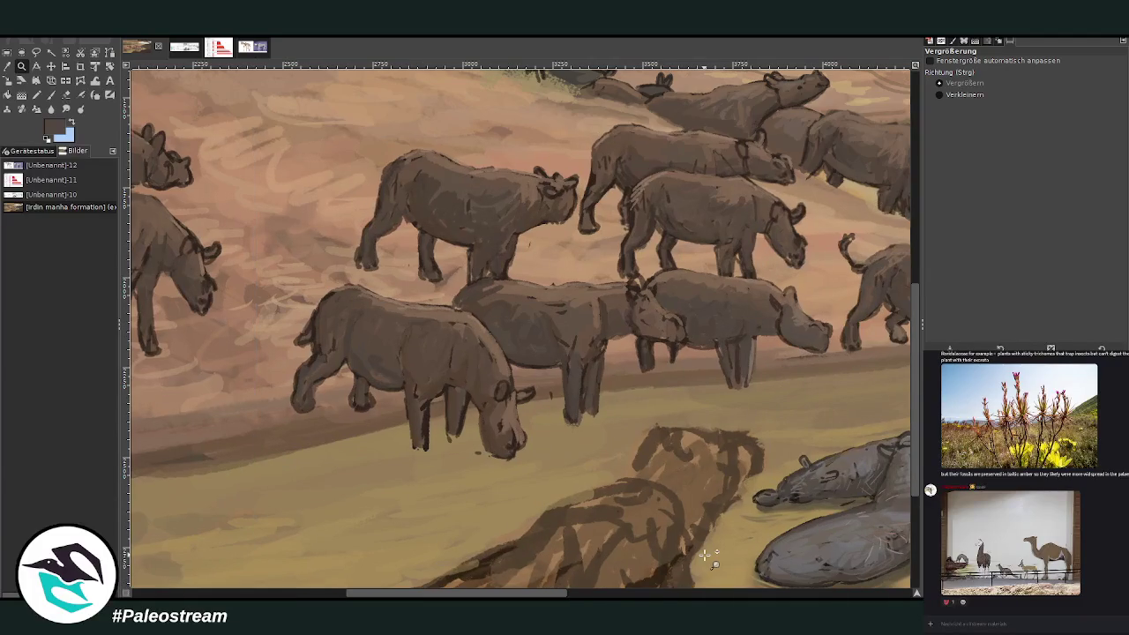
key(o)
click(455, 318)
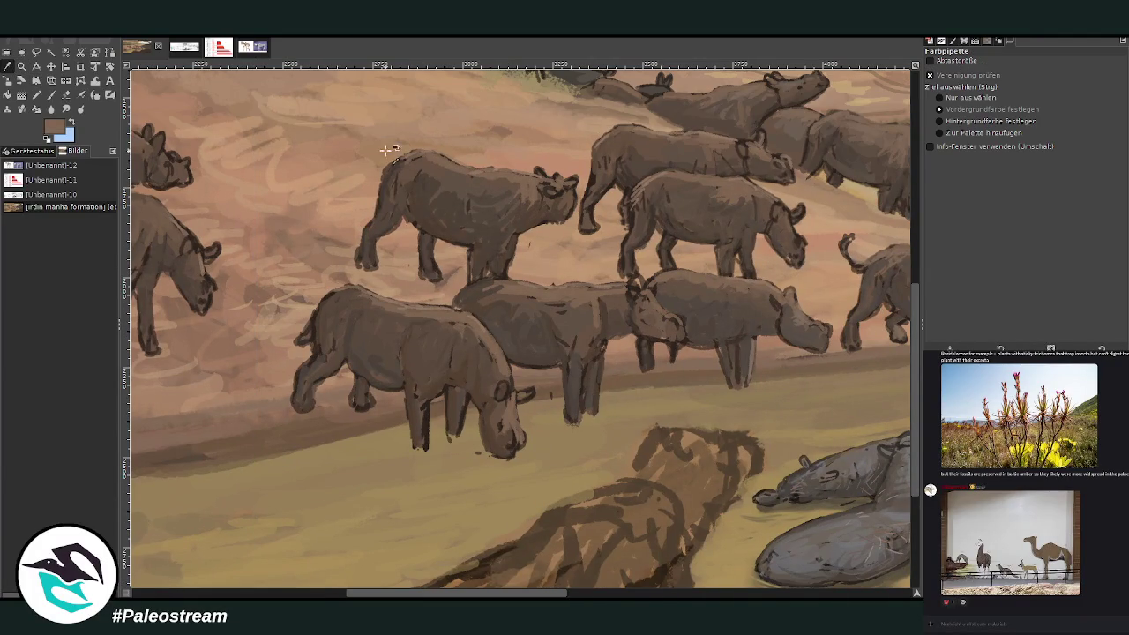
click(51, 96)
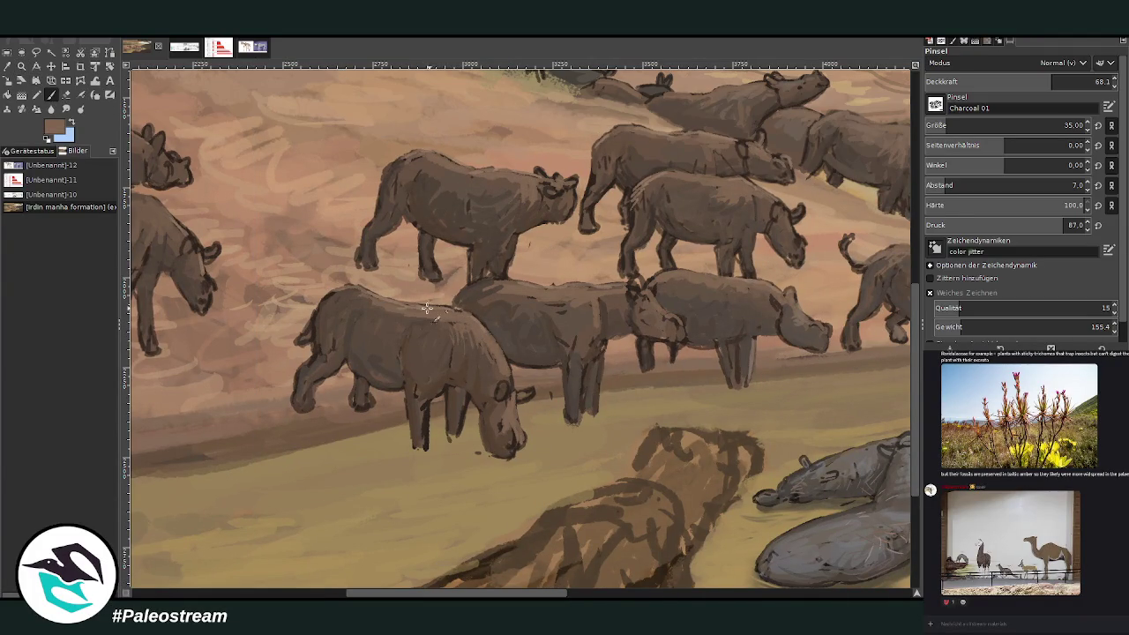
drag(346, 294, 300, 340)
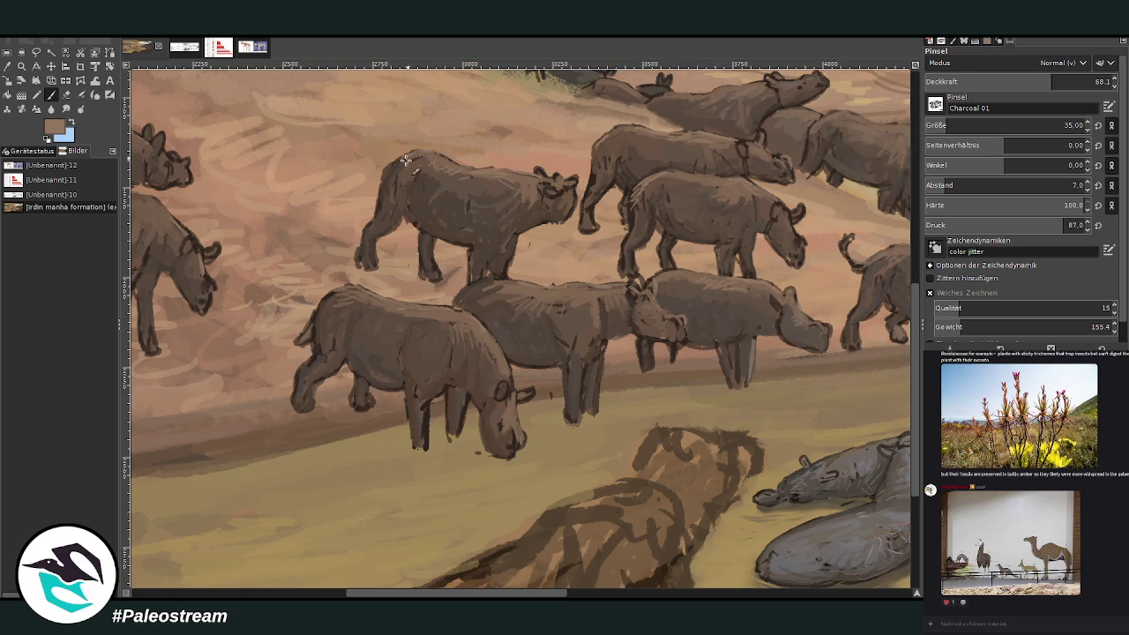
- At opacity 35.6, hatch faint strokes across the front-left rhino's body, shoulder and legs
click(1085, 82)
drag(461, 327, 476, 363)
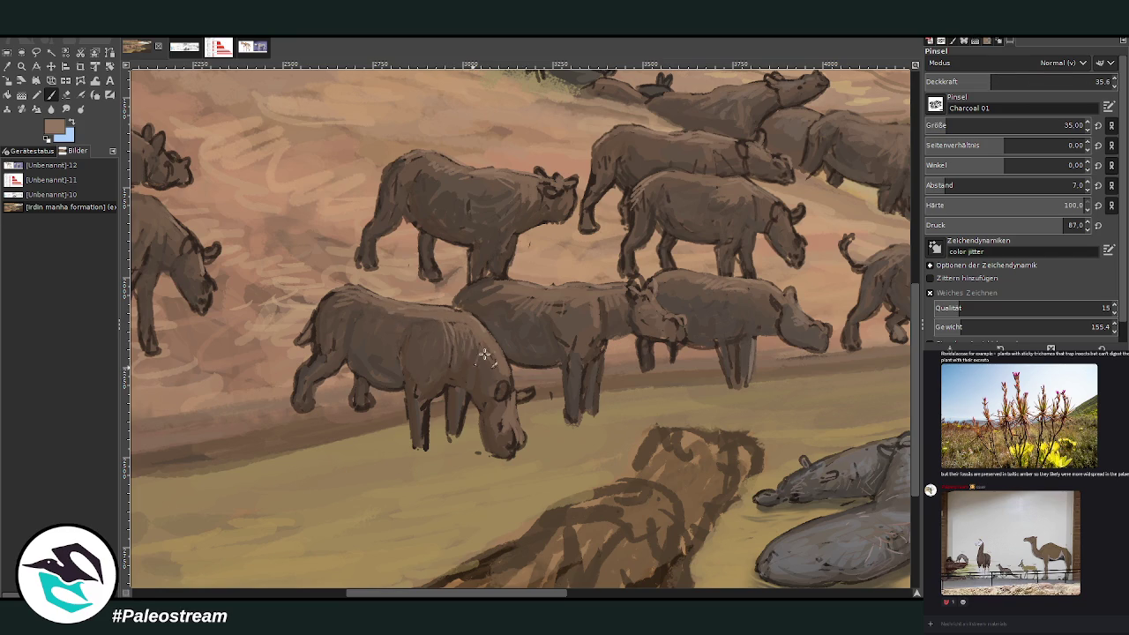
mouse_move(355, 322)
mouse_down()
mouse_move(365, 353)
mouse_move(373, 303)
mouse_up()
drag(415, 334, 422, 366)
drag(738, 336, 739, 388)
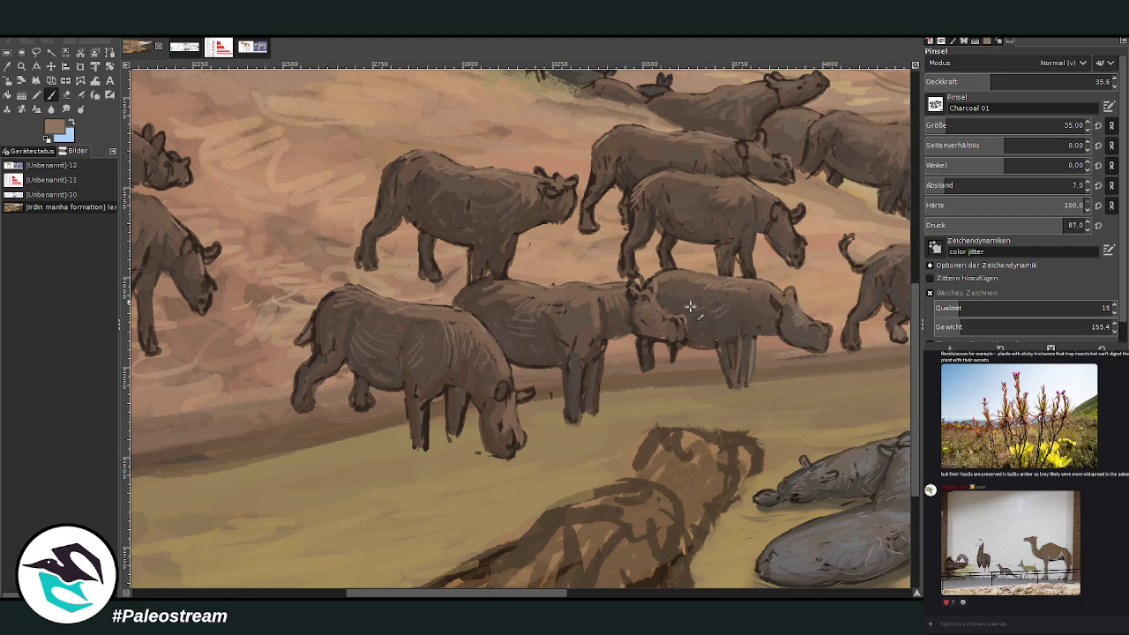
drag(423, 595, 480, 596)
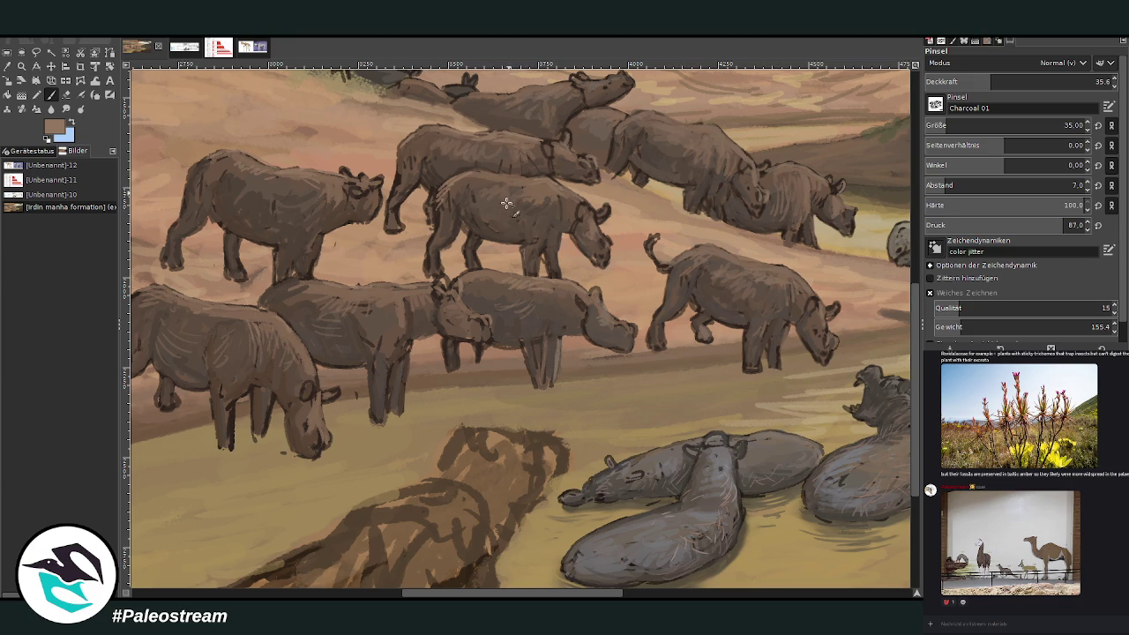
- Sample a darker grey and add subtle strokes along the middle and upper rhinos' backs and flank
ctrl+click(894, 327)
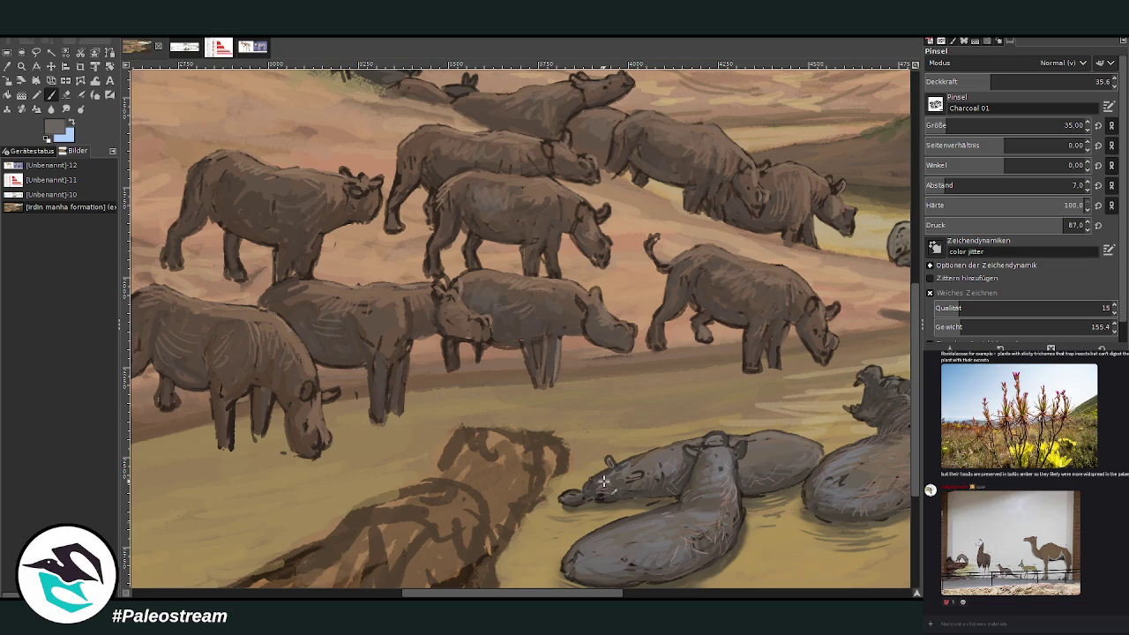
scroll(549, 310, left, 3)
scroll(549, 310, left, 2)
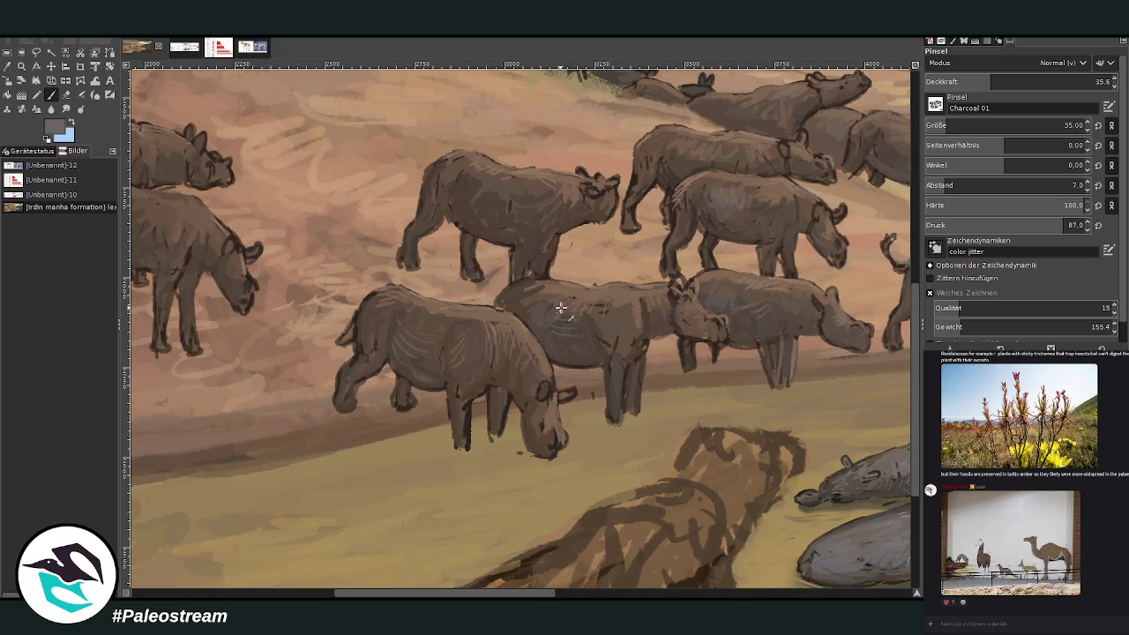
drag(529, 298, 510, 281)
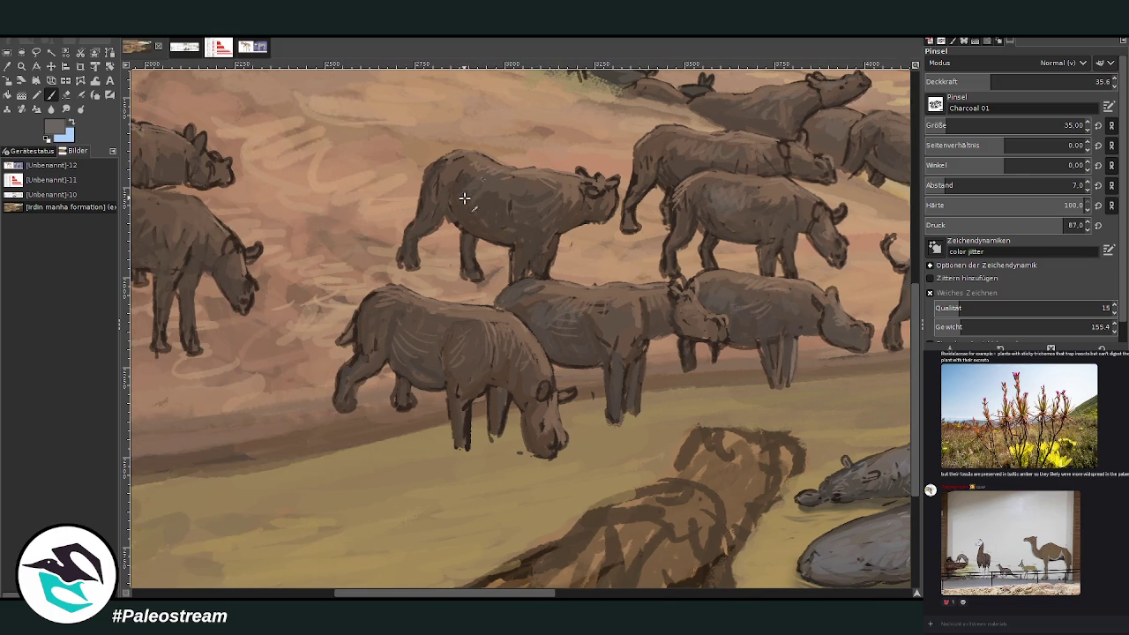
drag(497, 189, 502, 211)
drag(436, 176, 534, 215)
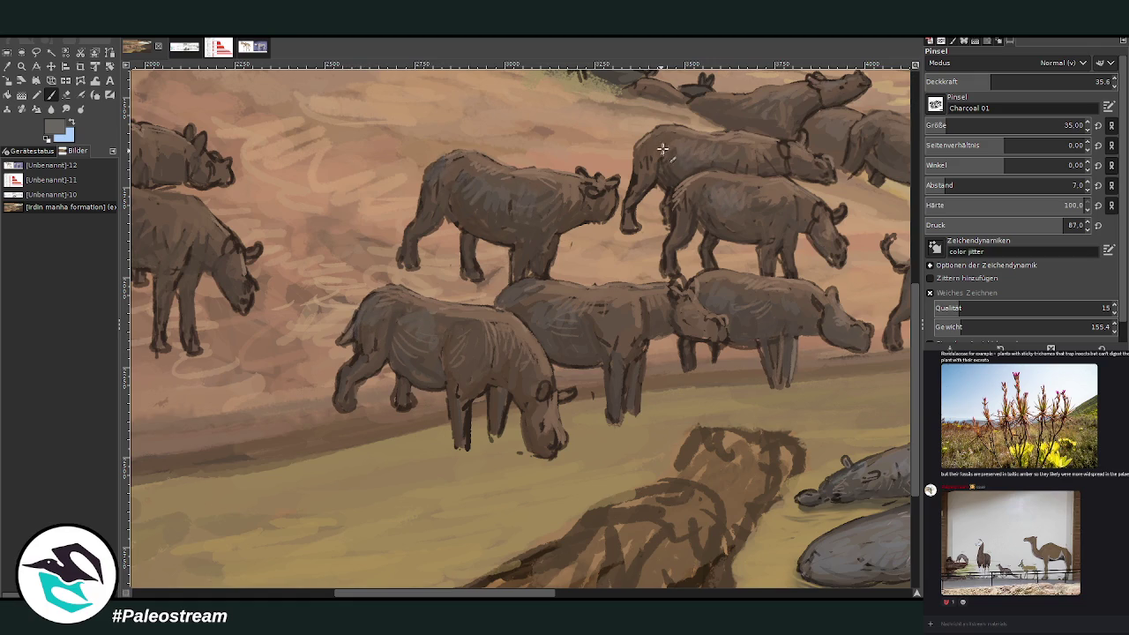
- Brush bluish-grey hatching across the lower rhino's back and flank
drag(422, 592, 276, 593)
mouse_move(651, 212)
mouse_down()
mouse_move(620, 211)
mouse_move(620, 187)
mouse_move(641, 224)
mouse_move(684, 225)
mouse_up()
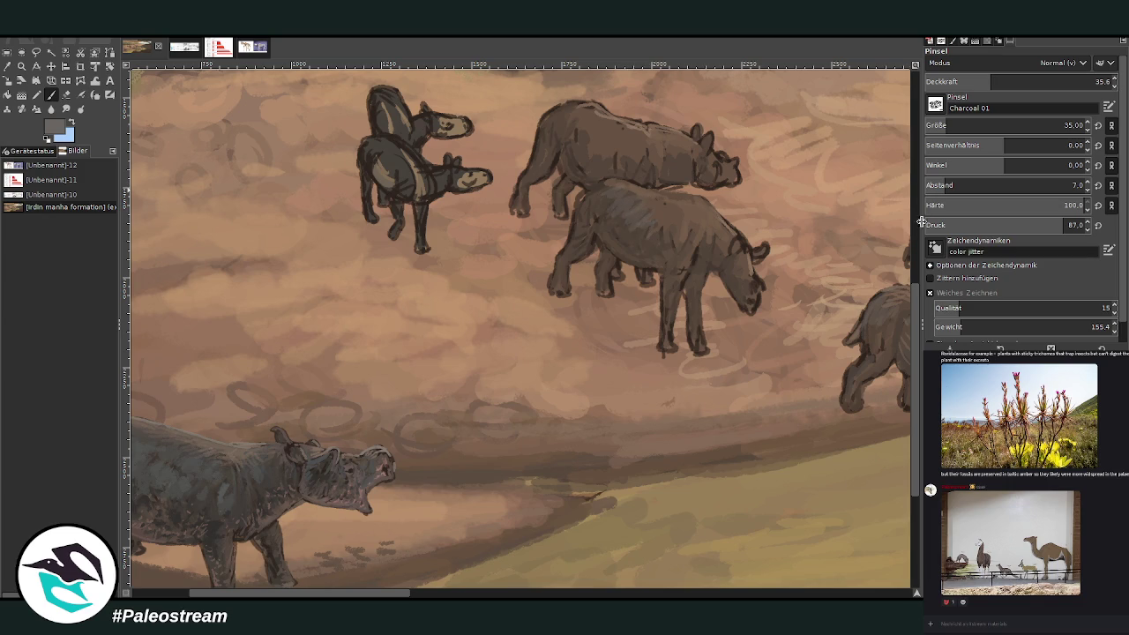
drag(915, 475, 915, 405)
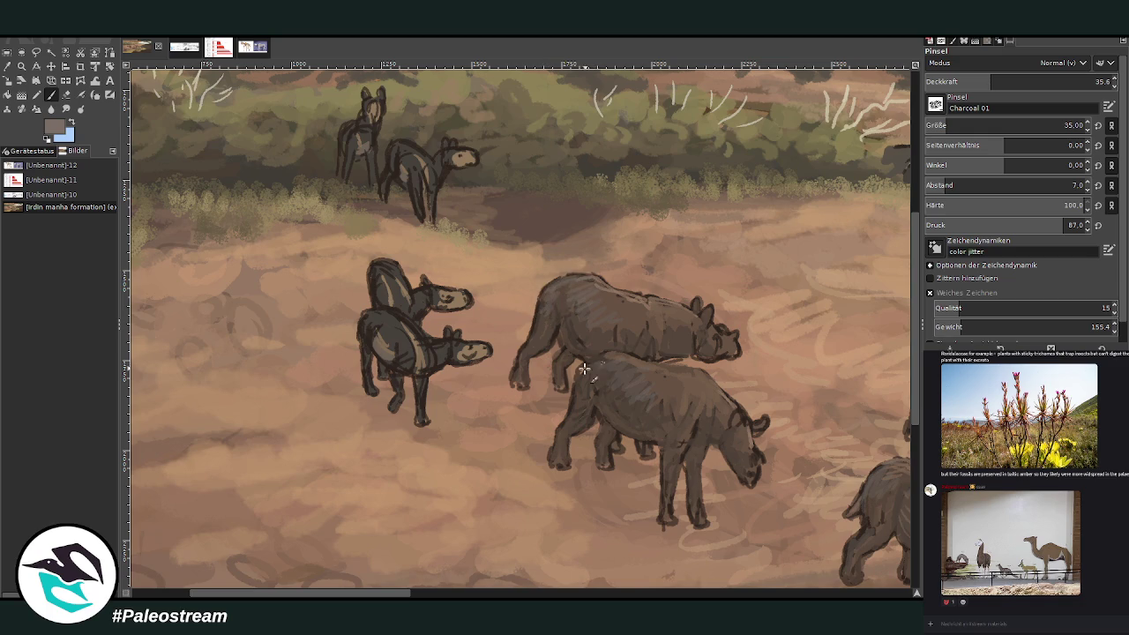
drag(639, 389, 622, 408)
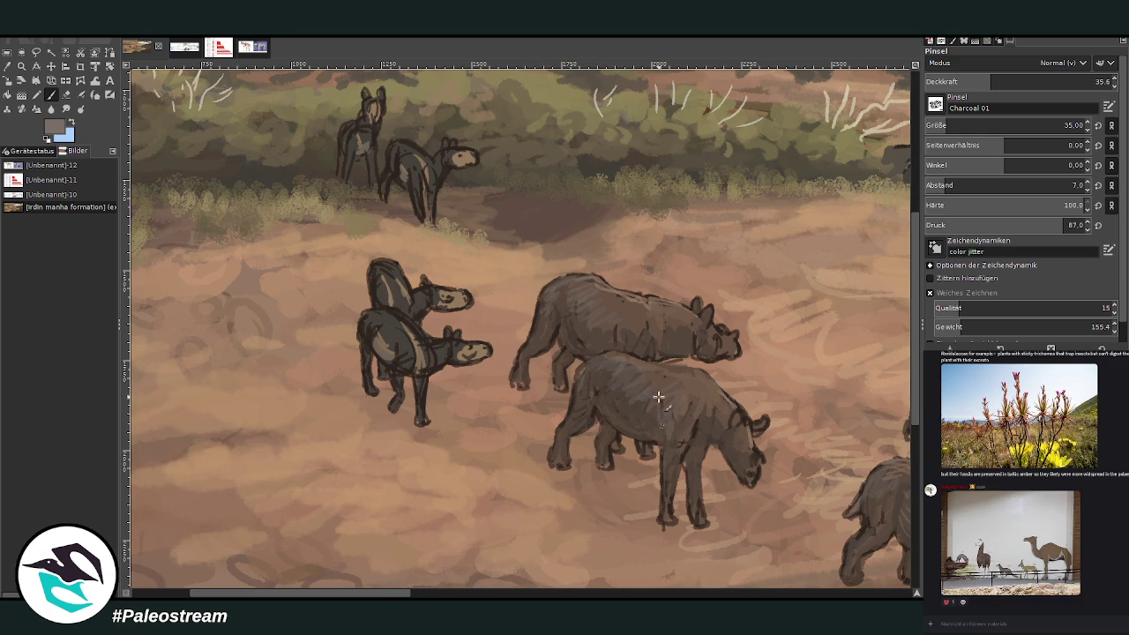
scroll(516, 594, right, 5)
scroll(516, 594, right, 5)
scroll(516, 593, right, 3)
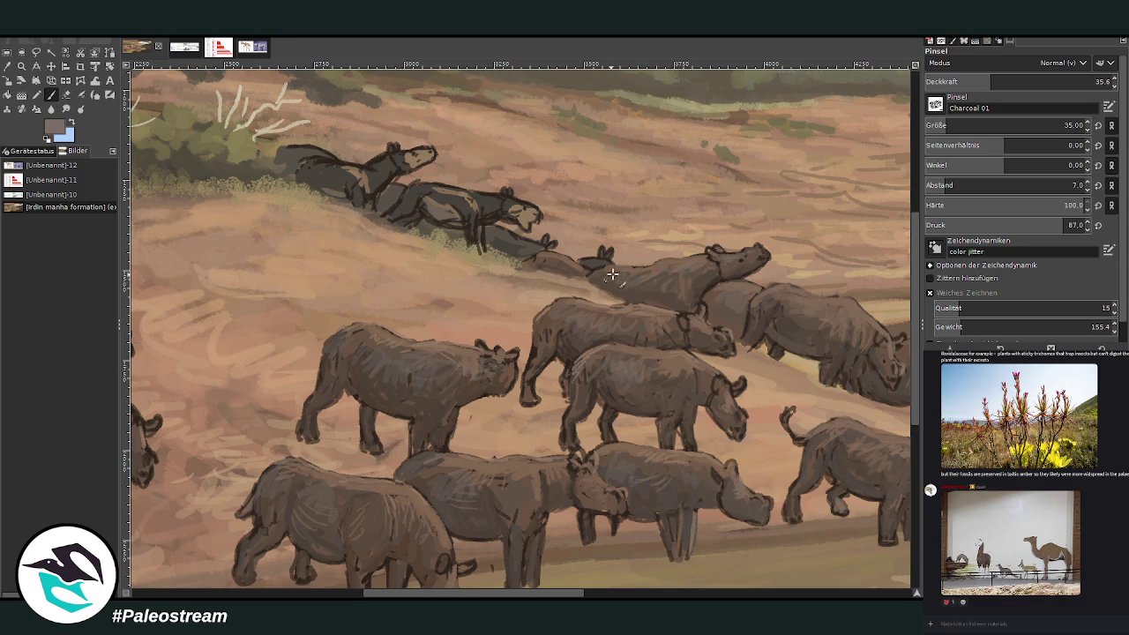
- Sample a darker brown and set the brush opacity to 50.2
scroll(481, 580, right, 5)
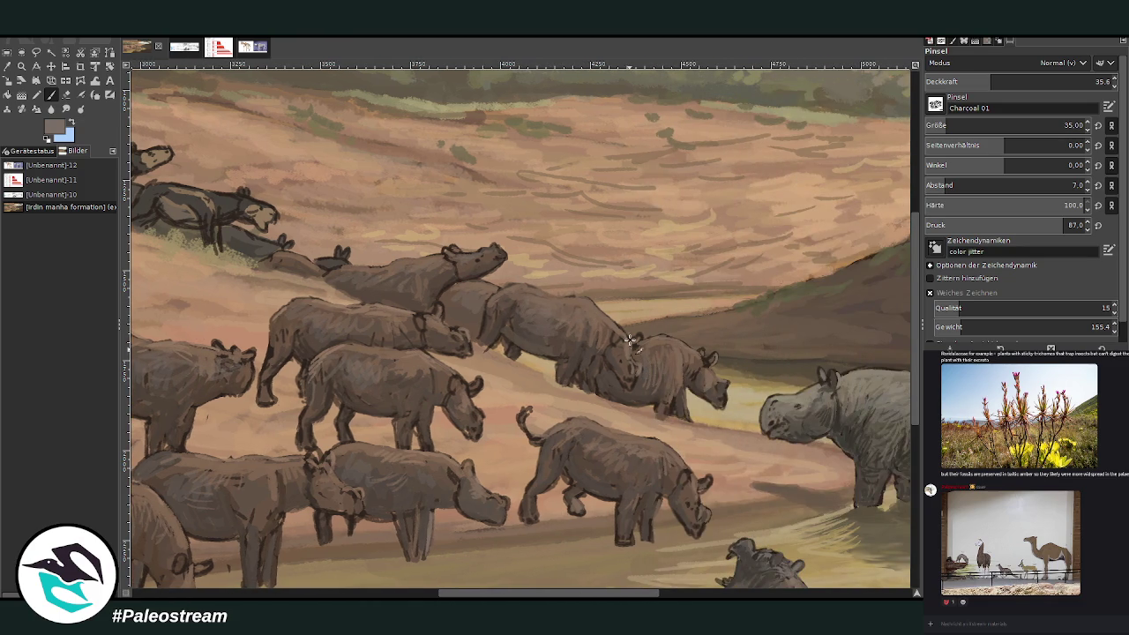
ctrl+click(851, 303)
ctrl+click(844, 295)
click(1022, 81)
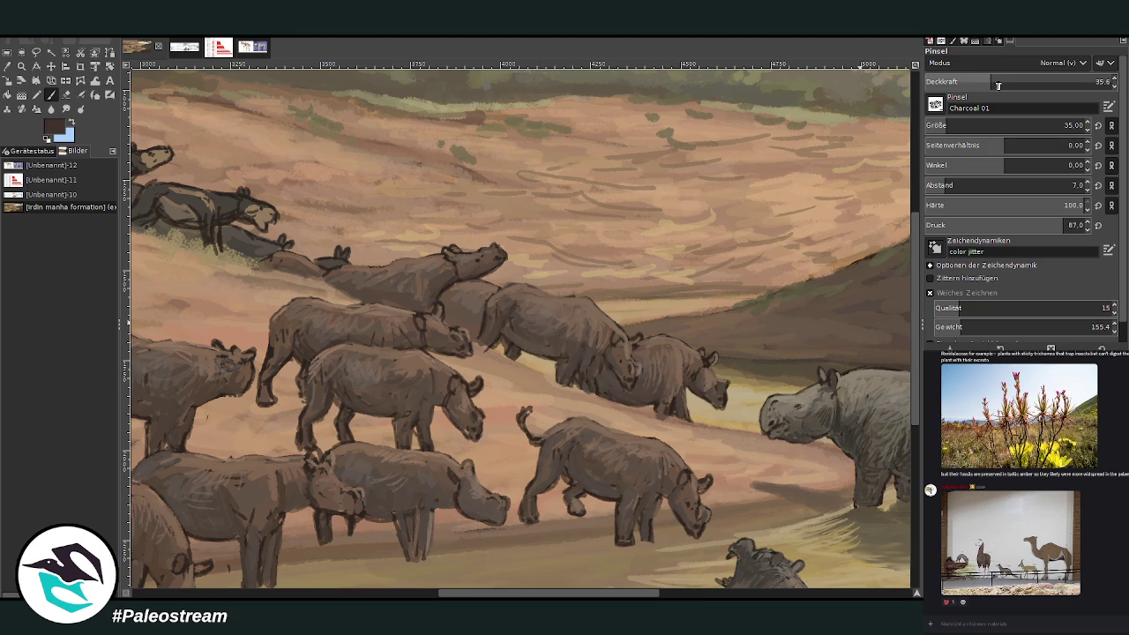
key(Return)
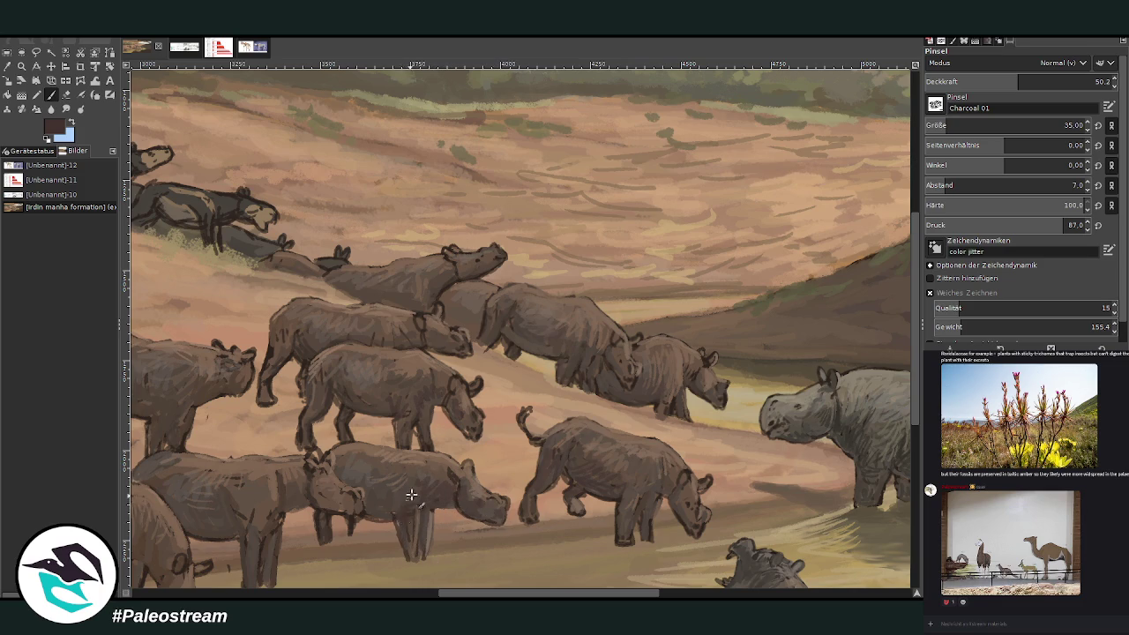
- Zoom out to view the whole waterhole painting
scroll(449, 554, left, 5)
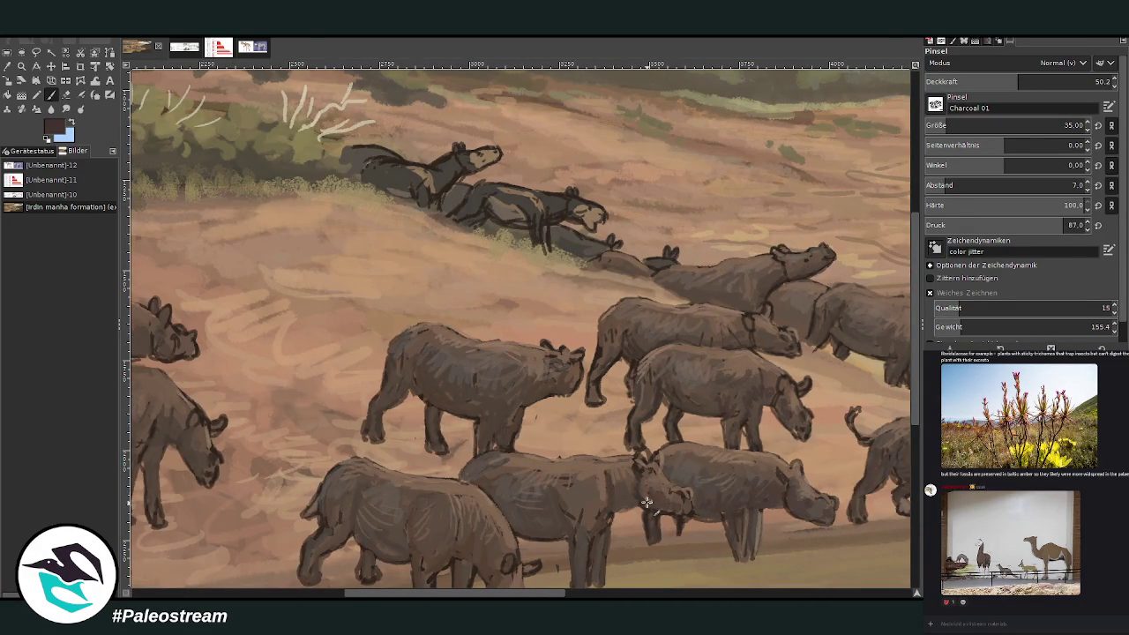
scroll(917, 484, down, 5)
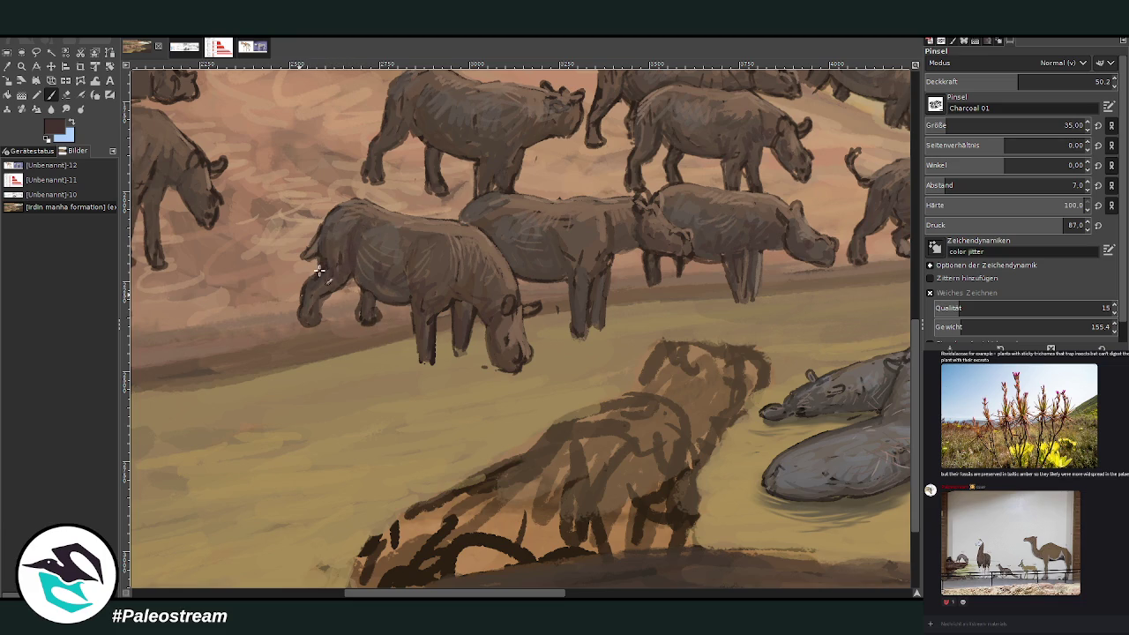
key(minus)
key(minus)
key(minus)
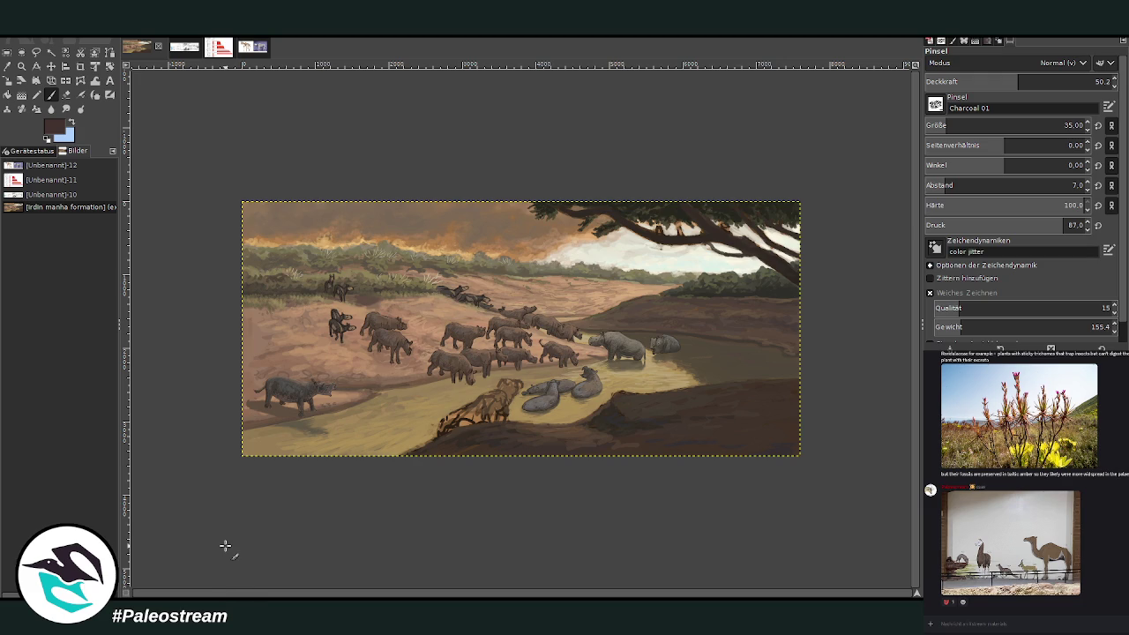
- Zoom in on the drinking rhino herd by framing it with the Zoom tool
click(21, 66)
drag(388, 274, 551, 437)
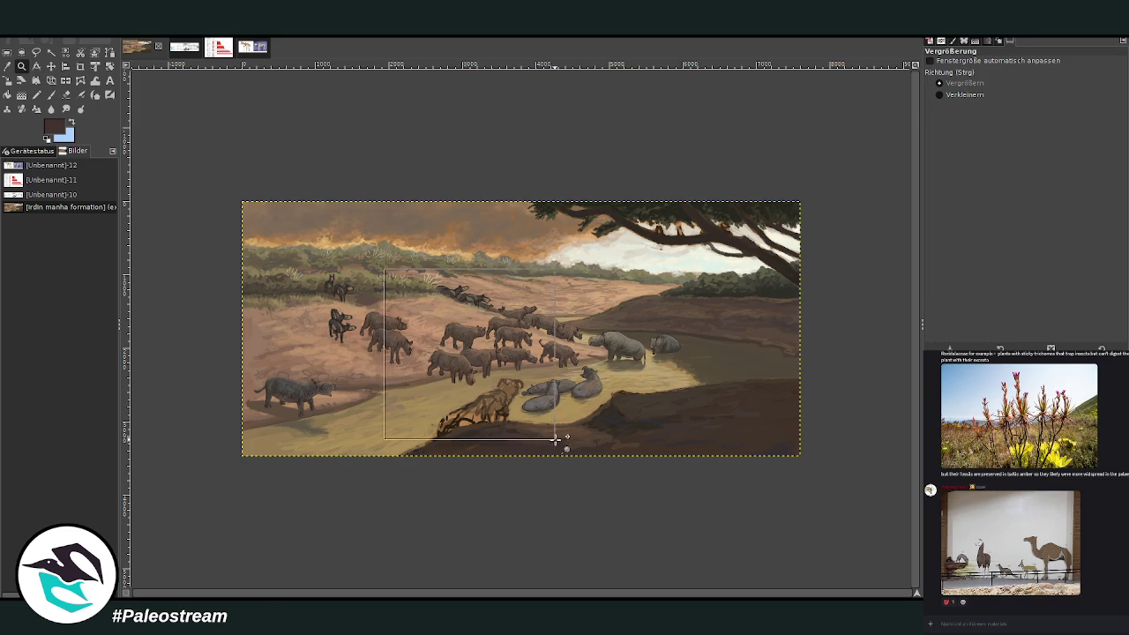
drag(440, 163, 695, 439)
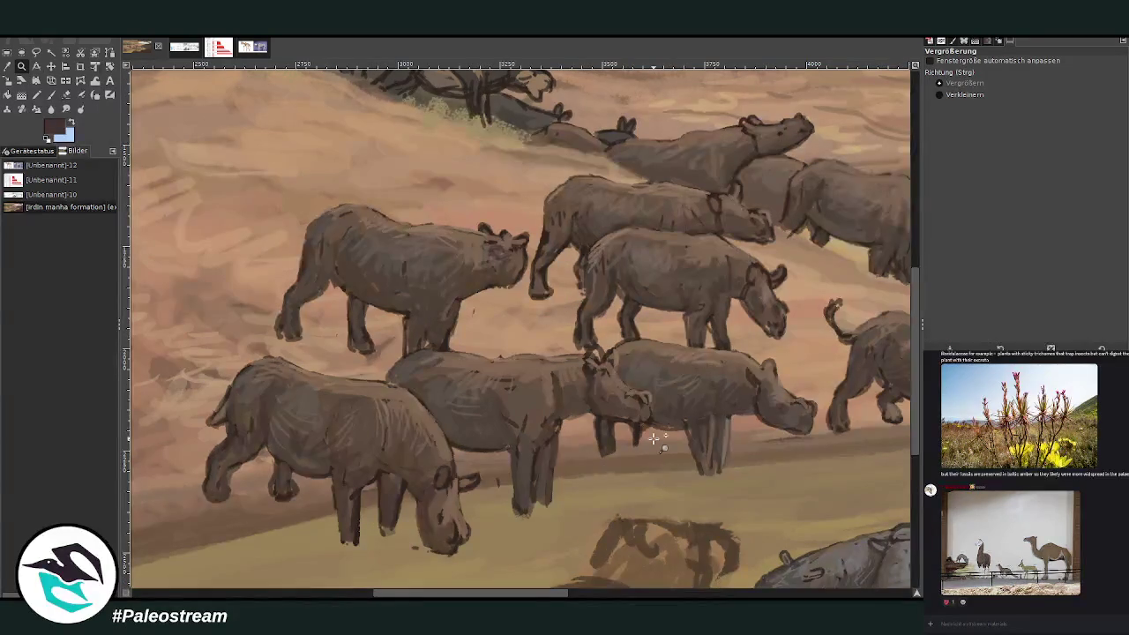
- Sample a darker rhino brown from the painting as the paintbrush colour
key(shift+e)
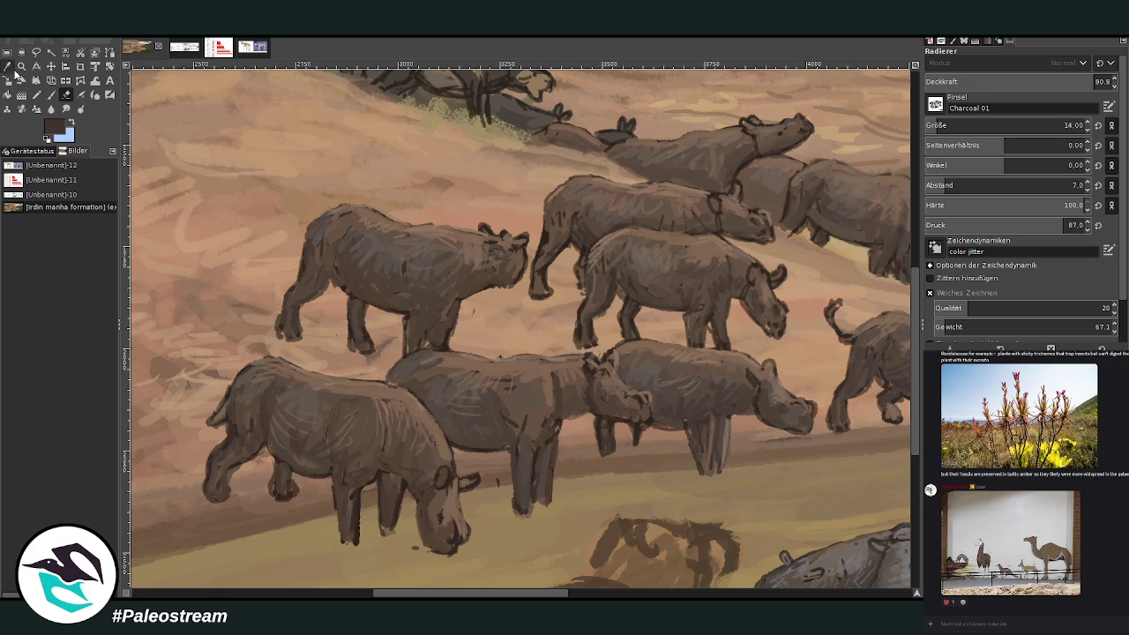
click(7, 66)
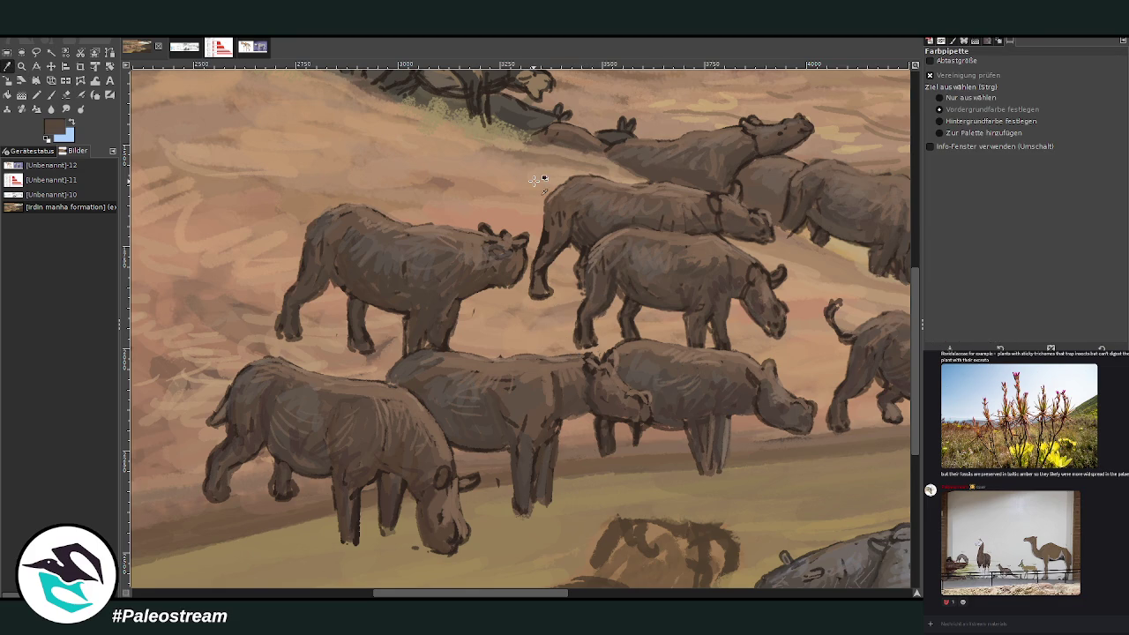
key(p)
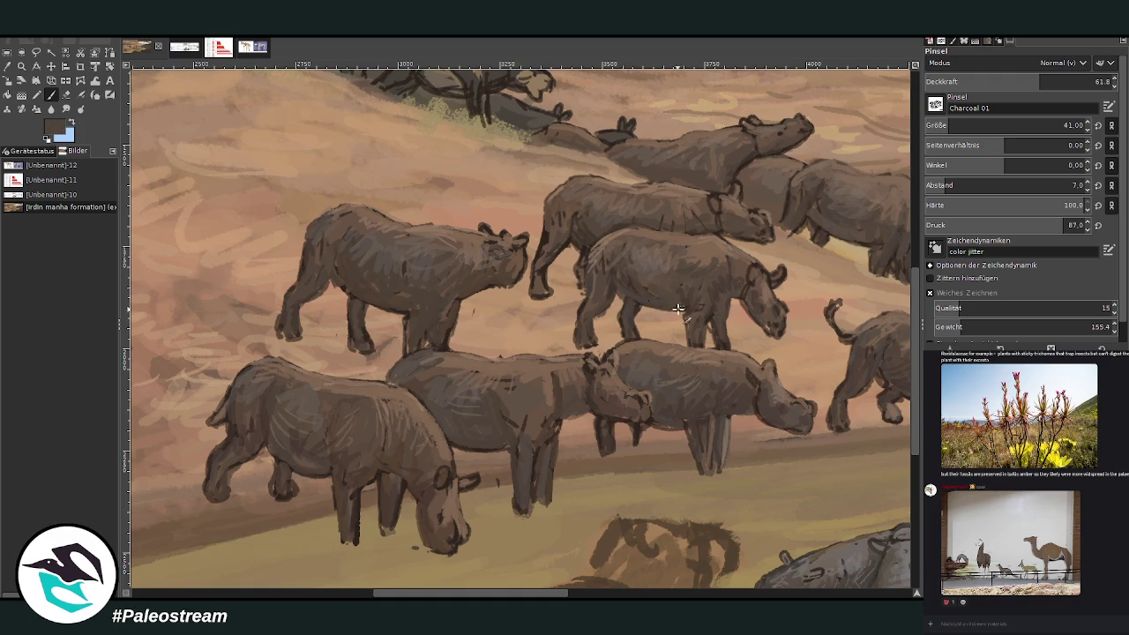
ctrl+click(895, 357)
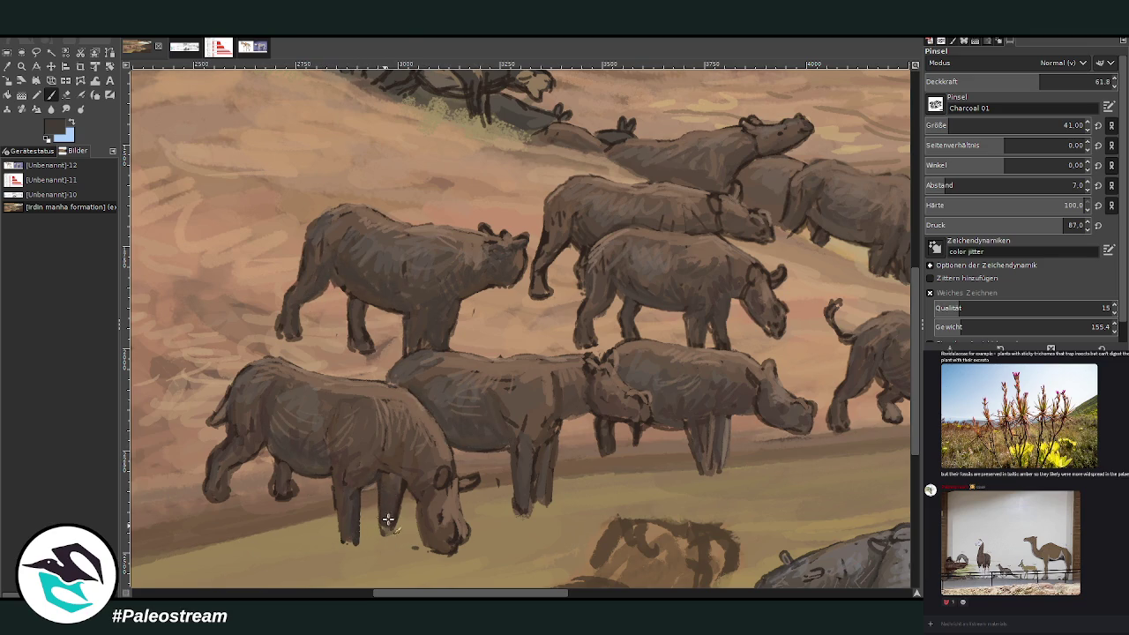
drag(466, 596, 553, 597)
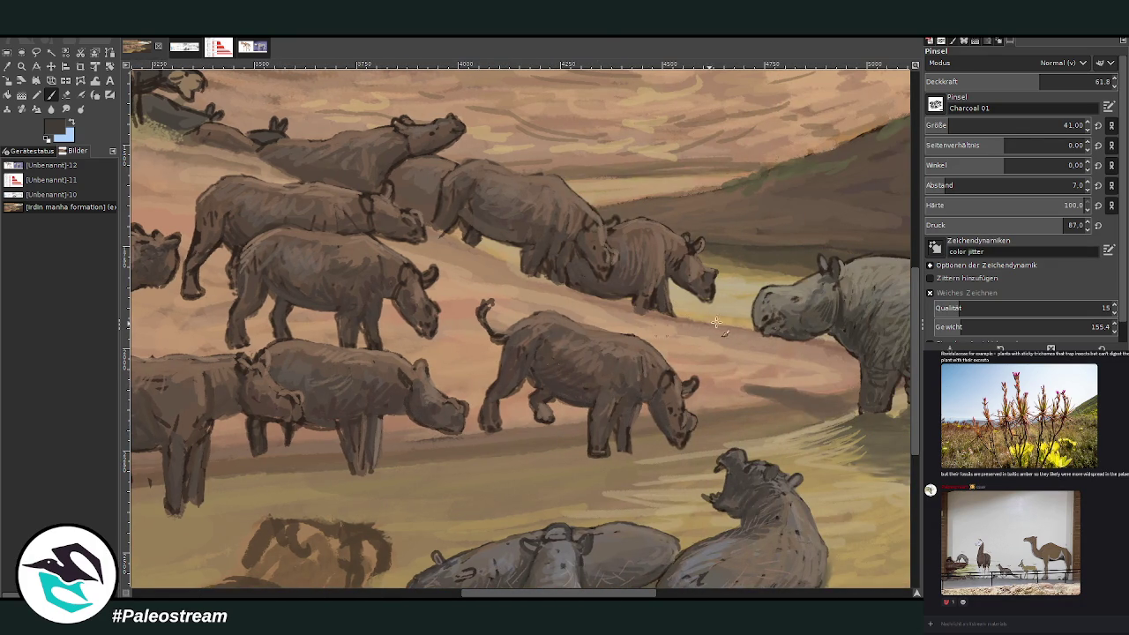
- Raise the paintbrush opacity to 77.9 and set its size to 25
click(1071, 80)
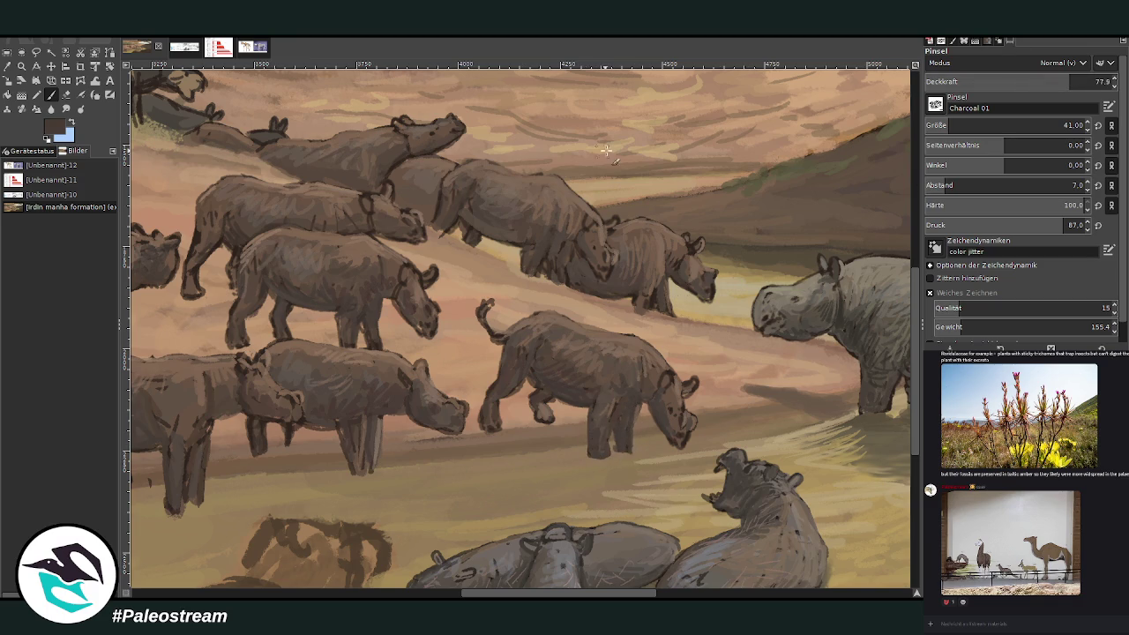
click(69, 95)
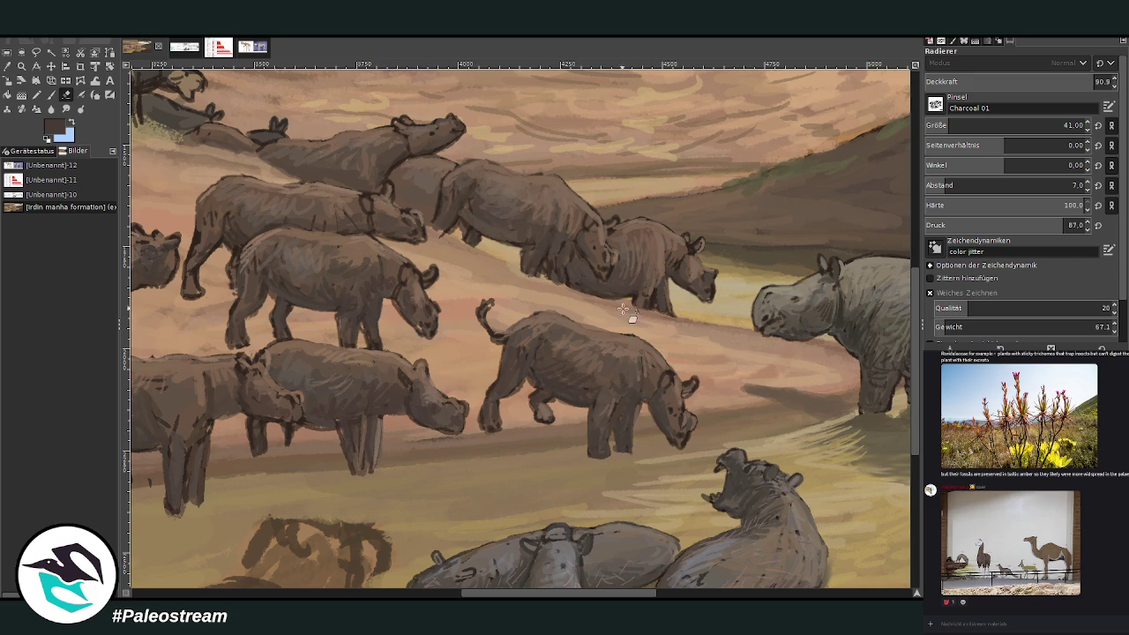
click(52, 95)
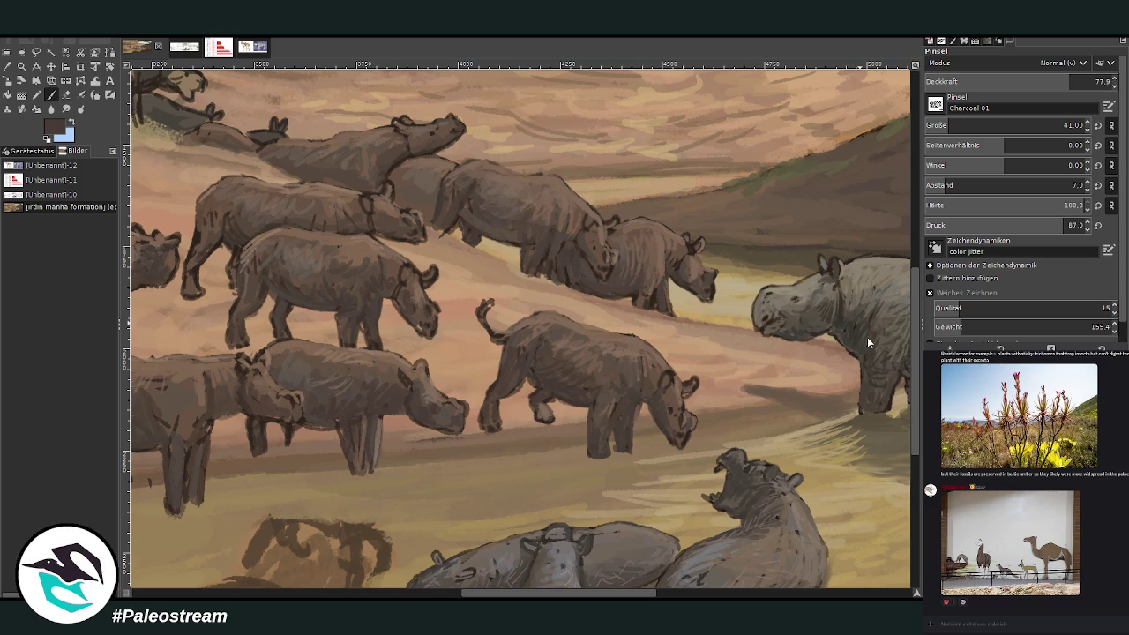
double_click(1071, 126)
text(25)
key(Return)
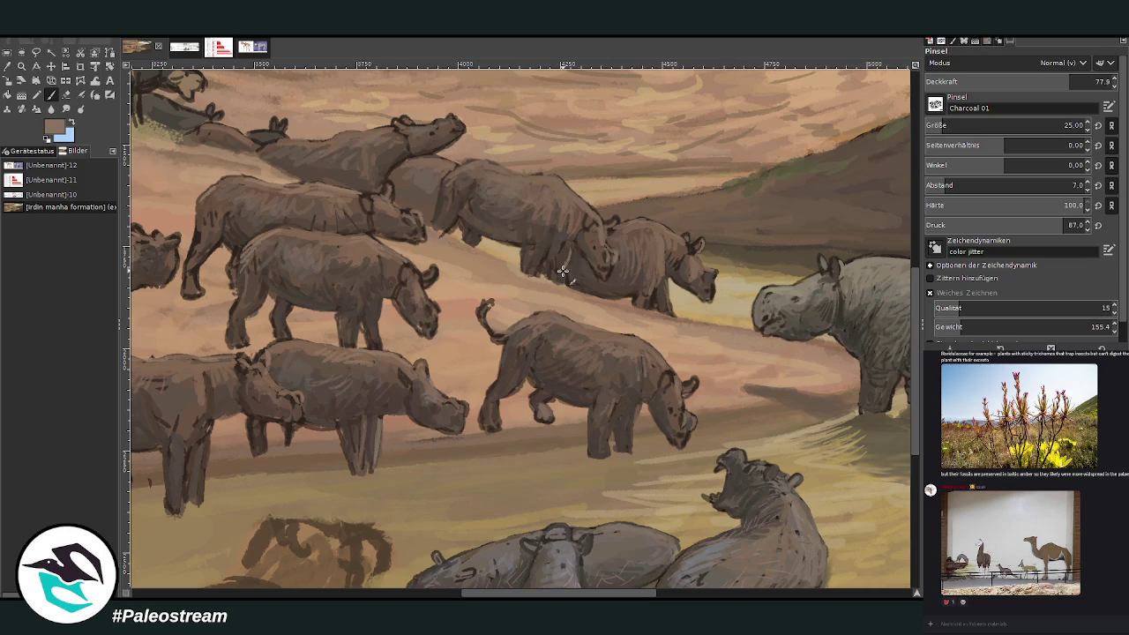
- Paint short lighter strokes over the legs of the rhinos near the water
drag(568, 255, 569, 284)
drag(561, 226, 558, 250)
drag(670, 297, 658, 284)
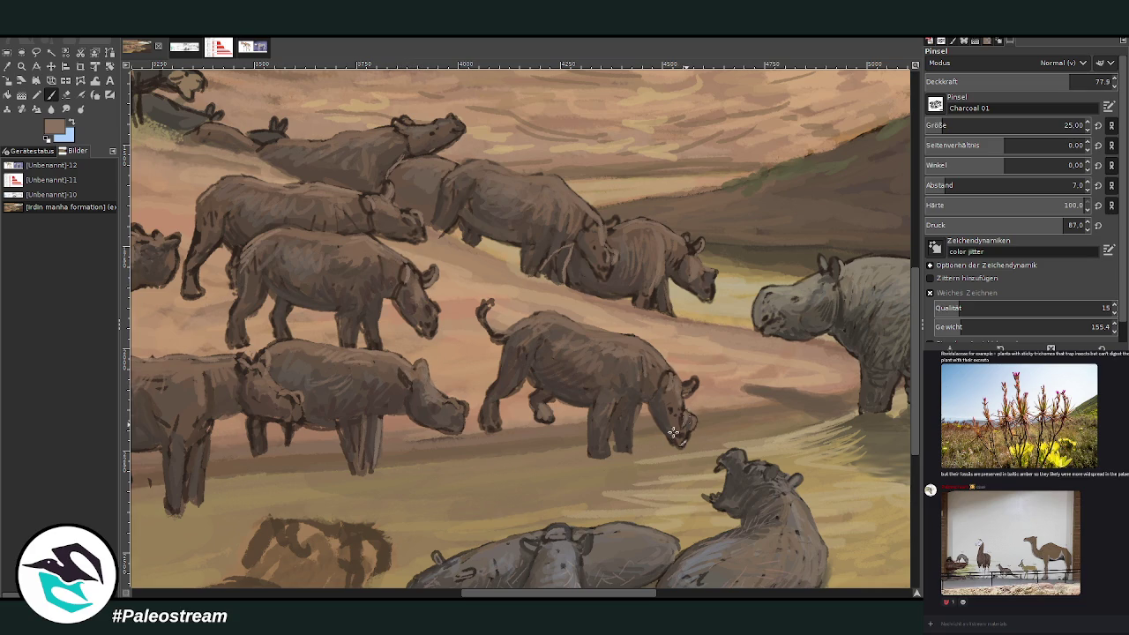
scroll(451, 338, left, 5)
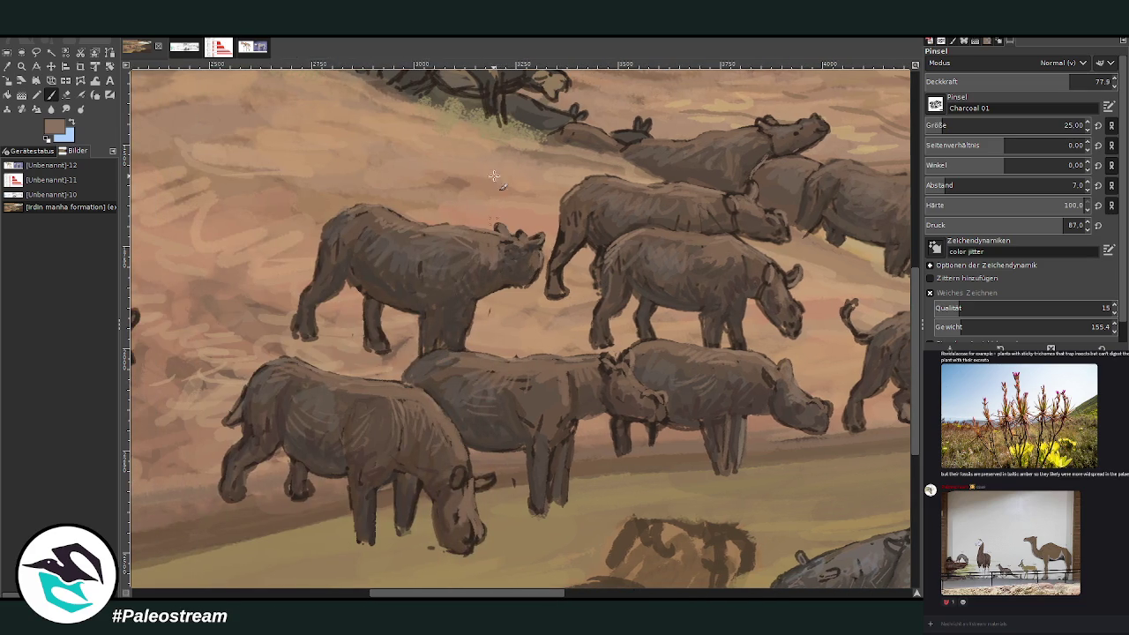
- Touch up the upper rhino's head, then reinforce the front rhino's back outline in darker brown
drag(765, 123, 774, 126)
scroll(609, 206, up, 5)
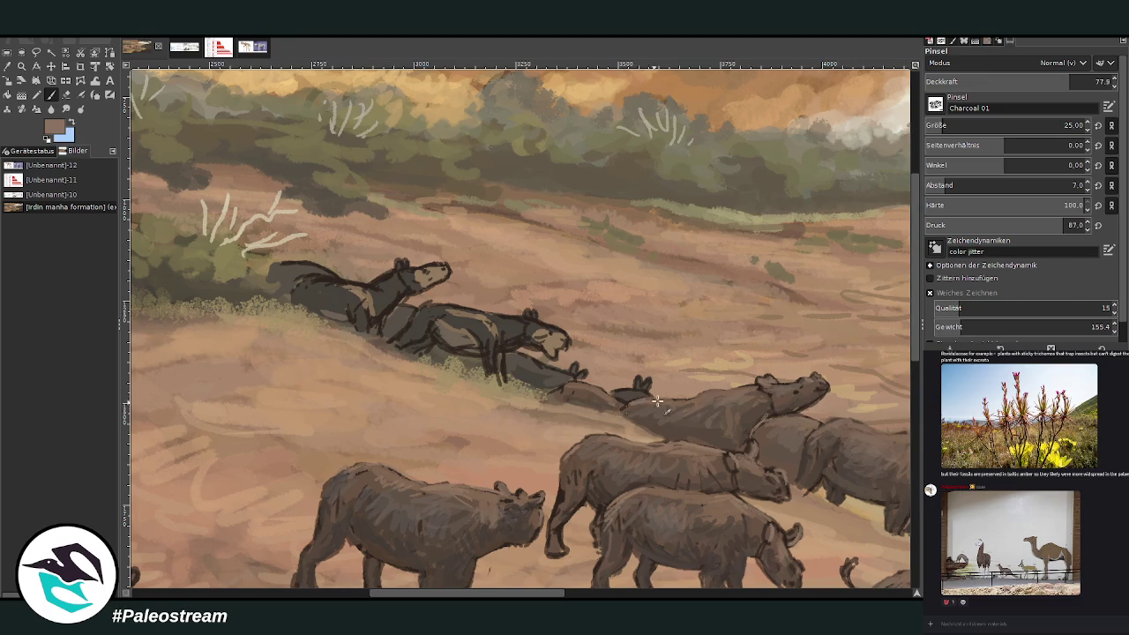
scroll(908, 452, down, 5)
ctrl+click(734, 205)
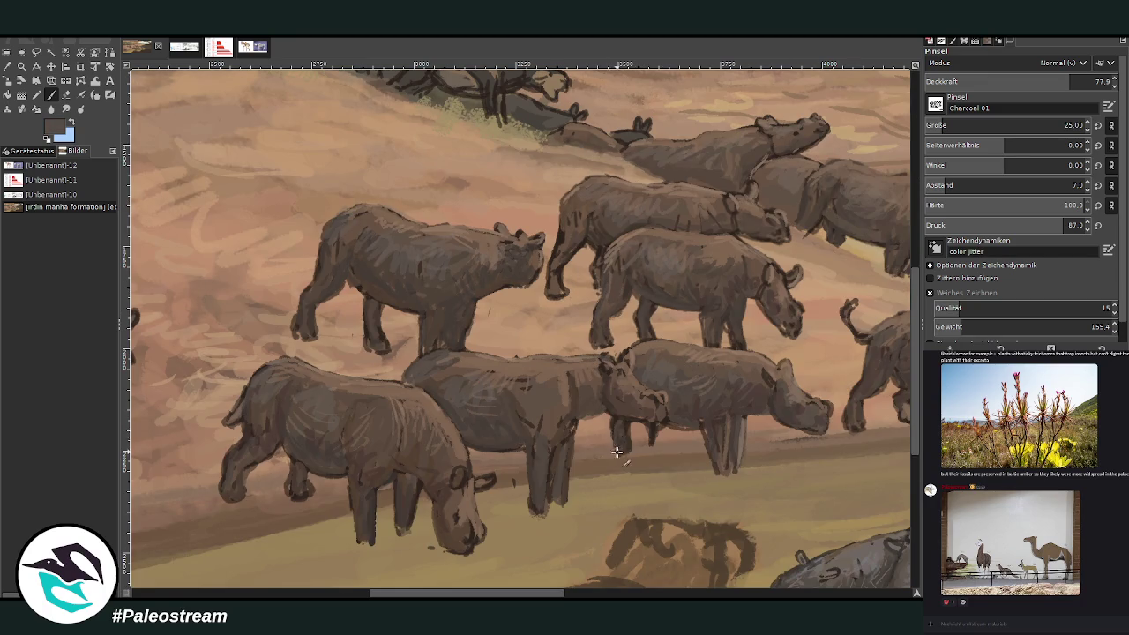
drag(637, 342, 688, 343)
- Repaint the front-middle rhino's rear leg to its foot and darken its snout
ctrl+click(786, 283)
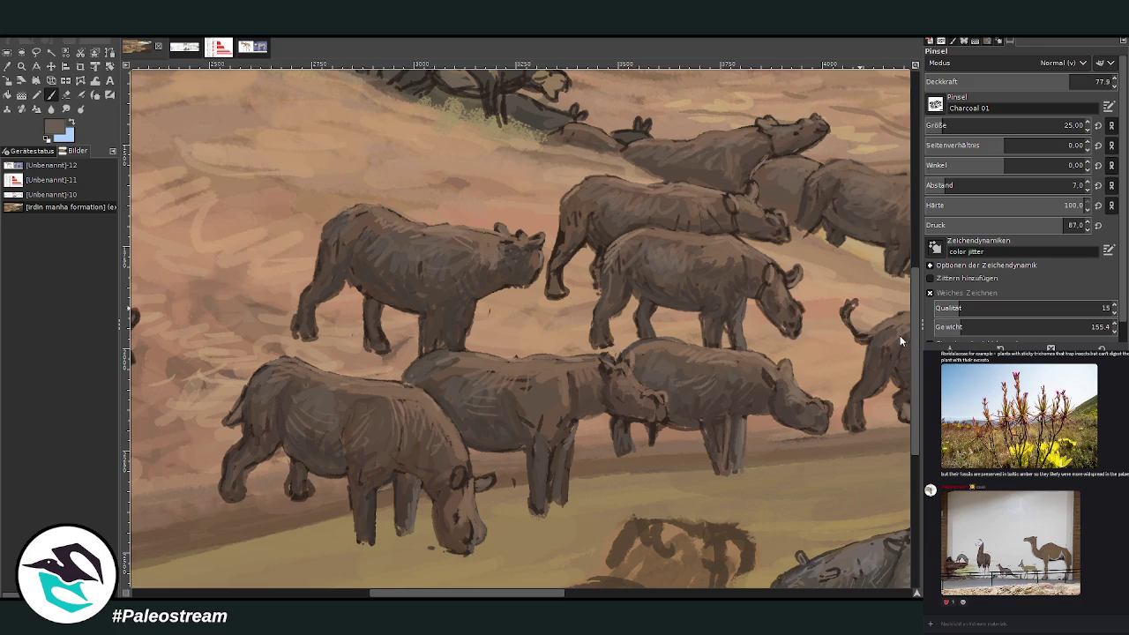
drag(560, 437, 564, 507)
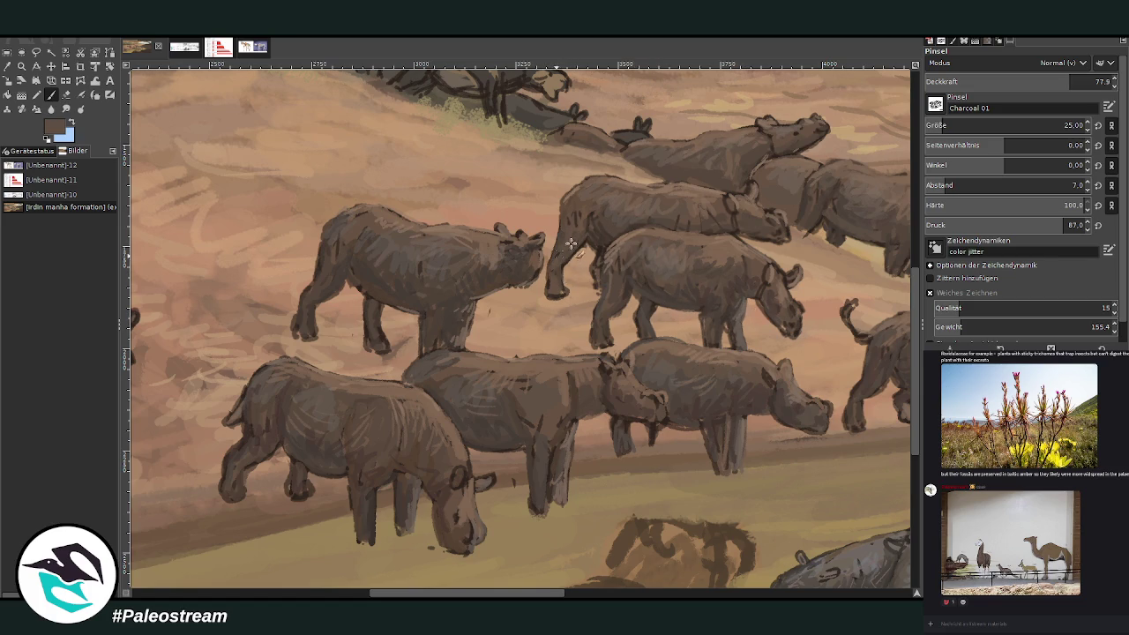
ctrl+click(833, 216)
drag(557, 274, 555, 277)
scroll(485, 543, right, 5)
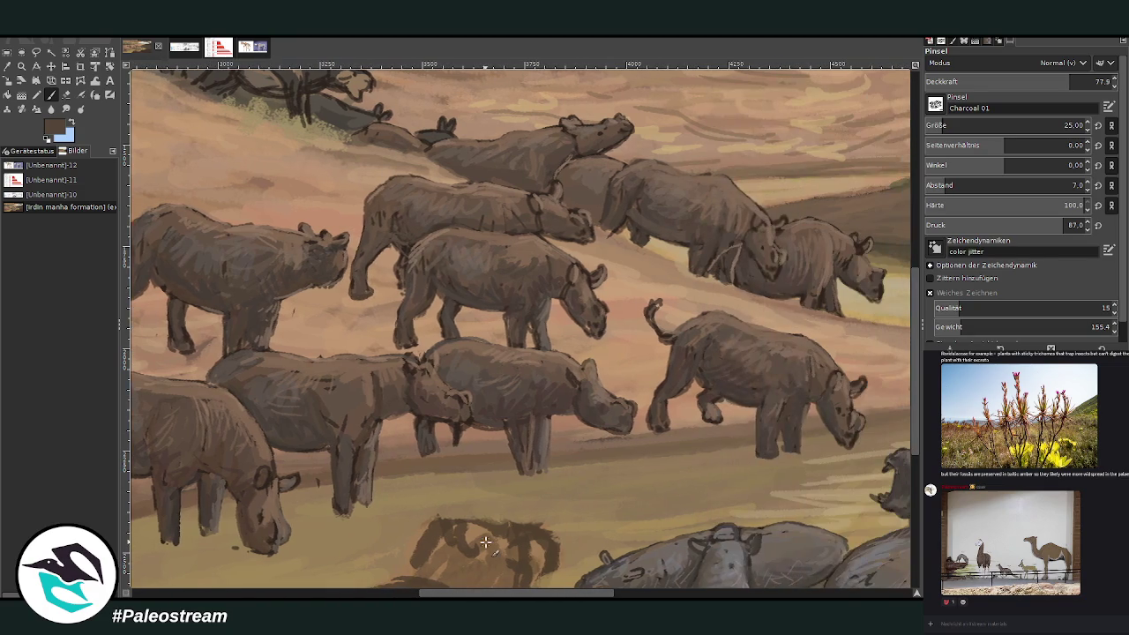
- Darken the shading on a rhino's head and shoulder with a darker sampled brown
drag(569, 281, 564, 292)
ctrl+click(847, 261)
mouse_move(566, 165)
mouse_down()
mouse_move(611, 228)
mouse_move(573, 206)
mouse_move(599, 191)
mouse_up()
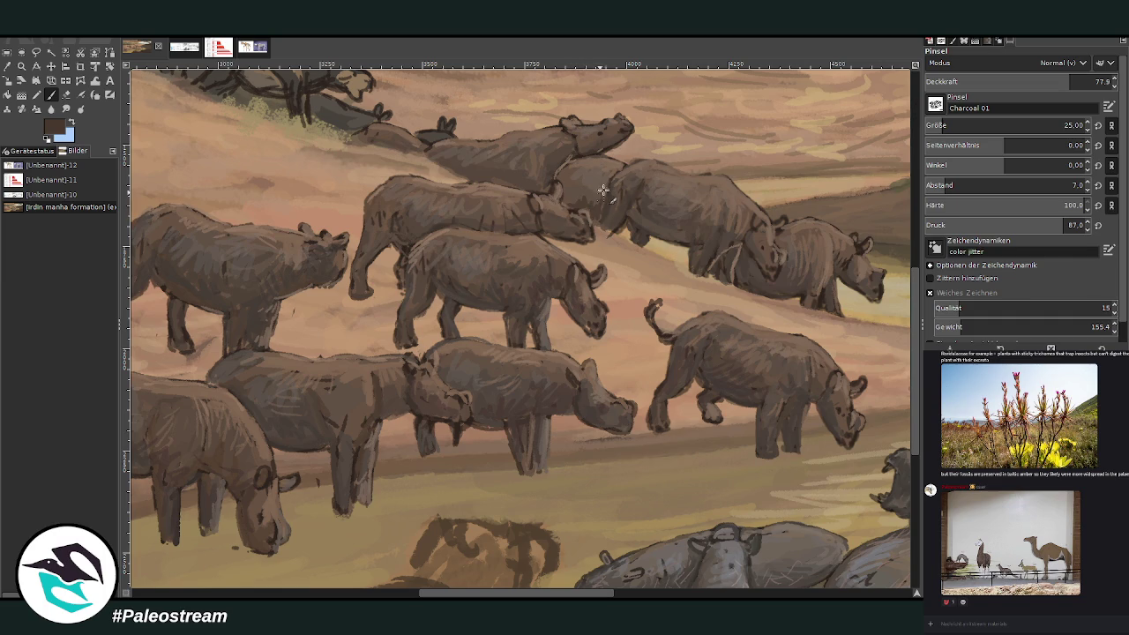
- At brush size 56 and opacity 54.3, soften the shoulder and head-neck shading
drag(948, 125, 962, 125)
drag(1059, 81, 1023, 81)
mouse_move(572, 201)
mouse_down()
mouse_move(596, 213)
mouse_move(593, 186)
mouse_move(578, 176)
mouse_move(574, 217)
mouse_move(590, 228)
mouse_up()
ctrl+click(889, 342)
drag(544, 196, 551, 212)
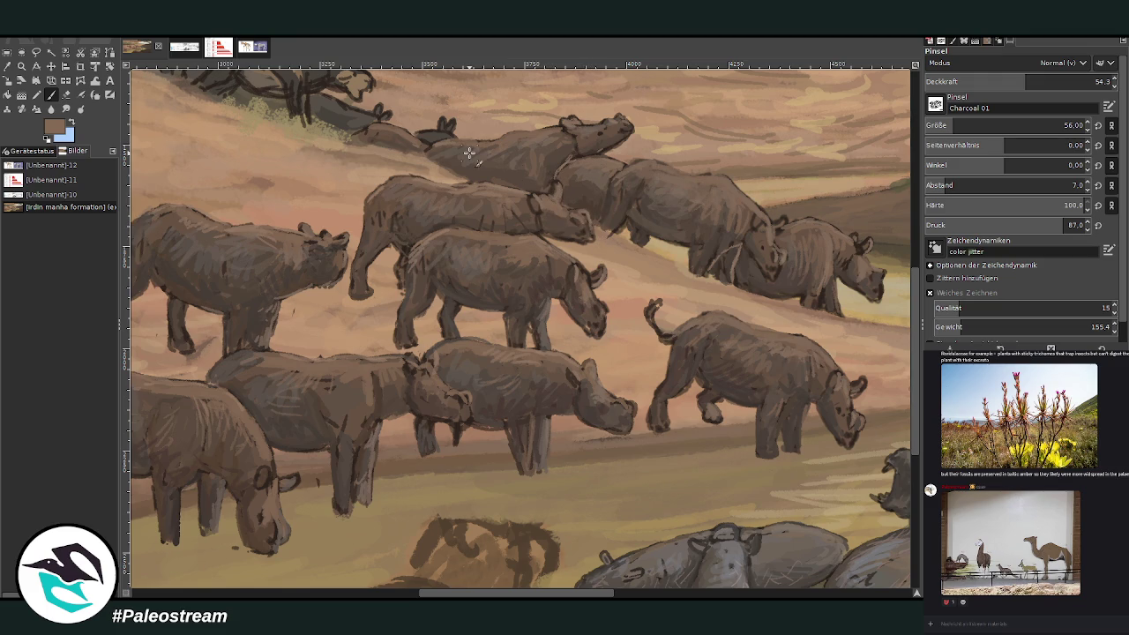
- Zoom out to the whole painting, then zoom back in on the rhino herd
key(shift+ctrl+j)
key(z)
click(608, 460)
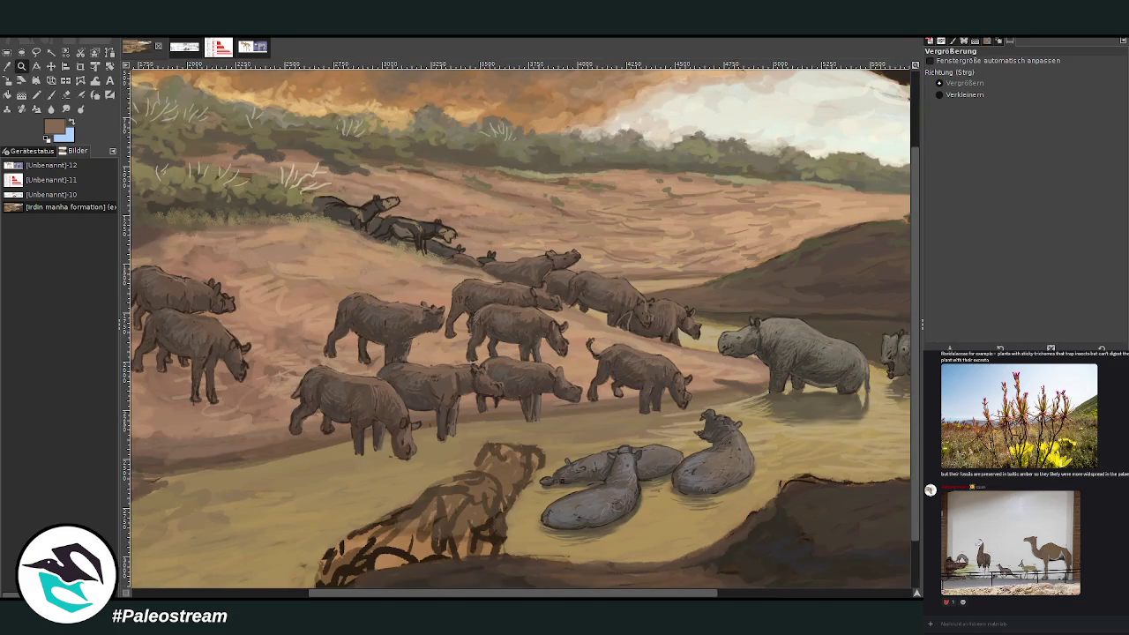
- Pick a darker brown from the painting and enlarge the charcoal brush to 151
key(o)
click(827, 297)
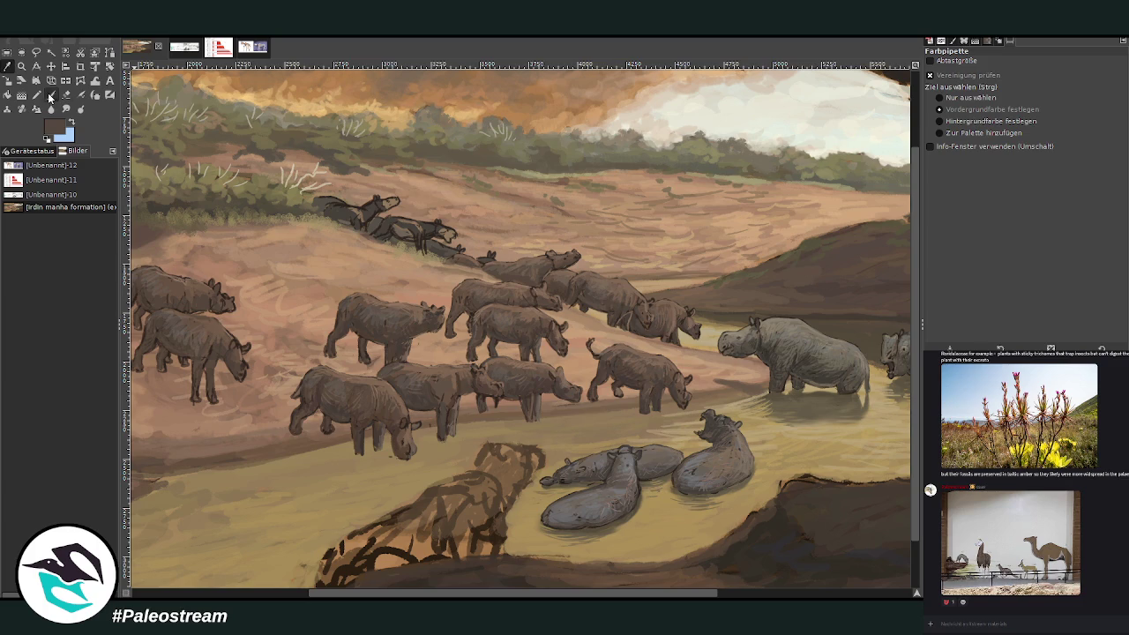
click(51, 97)
drag(593, 541, 838, 492)
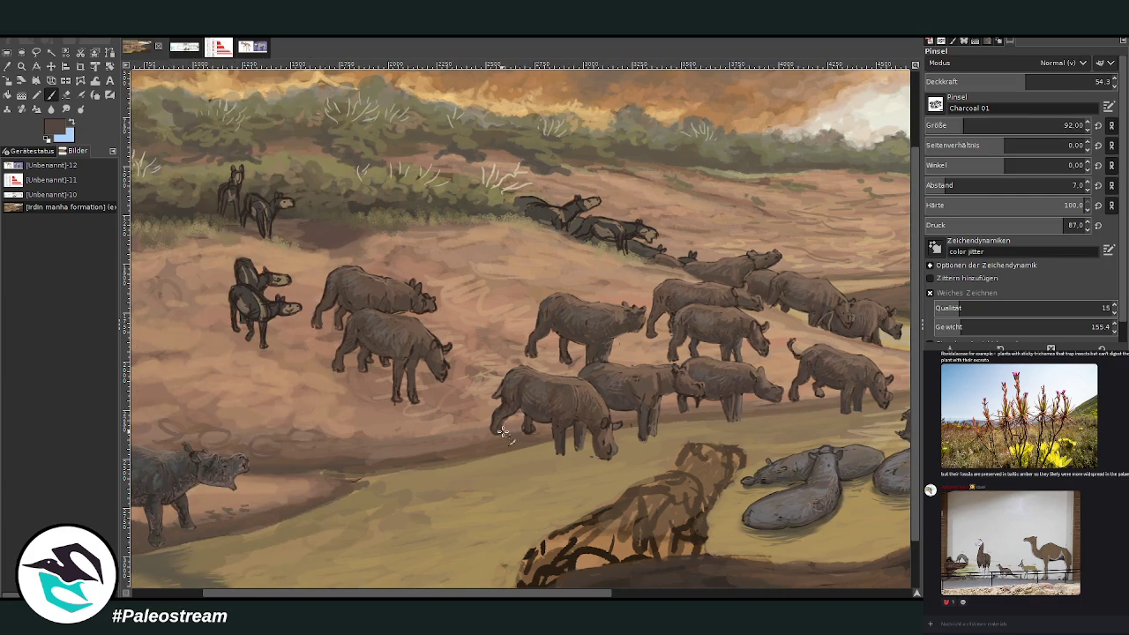
drag(966, 124, 1061, 124)
- Paint shadows under the left rhino's front legs, the middle rhino's legs and belly
mouse_move(494, 432)
mouse_down()
mouse_move(477, 421)
mouse_move(520, 425)
mouse_up()
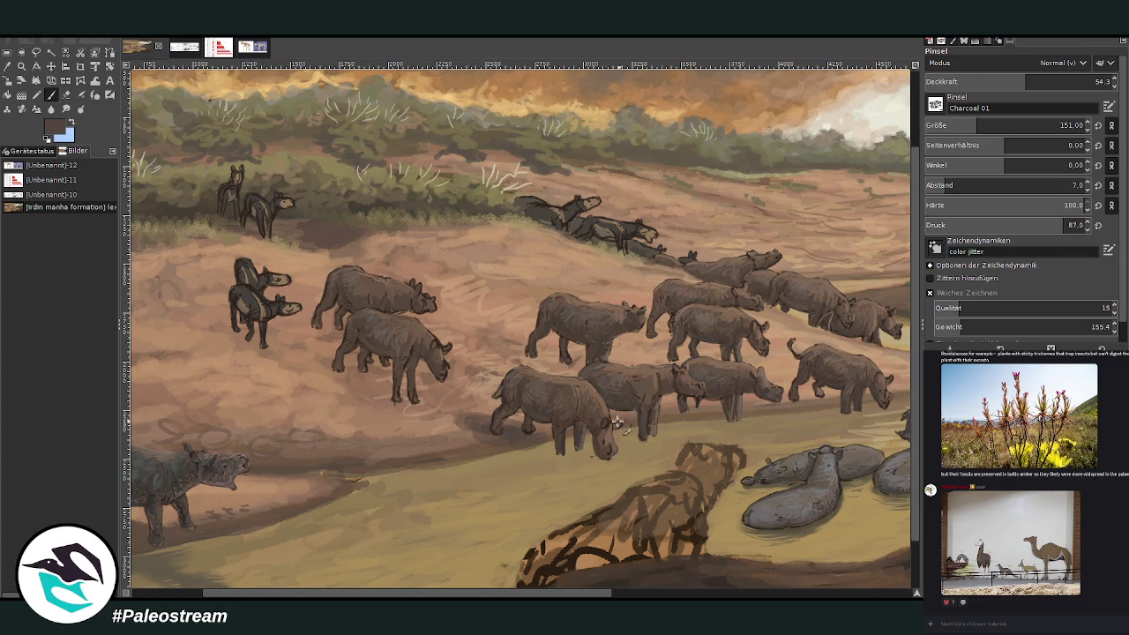
drag(710, 415, 675, 399)
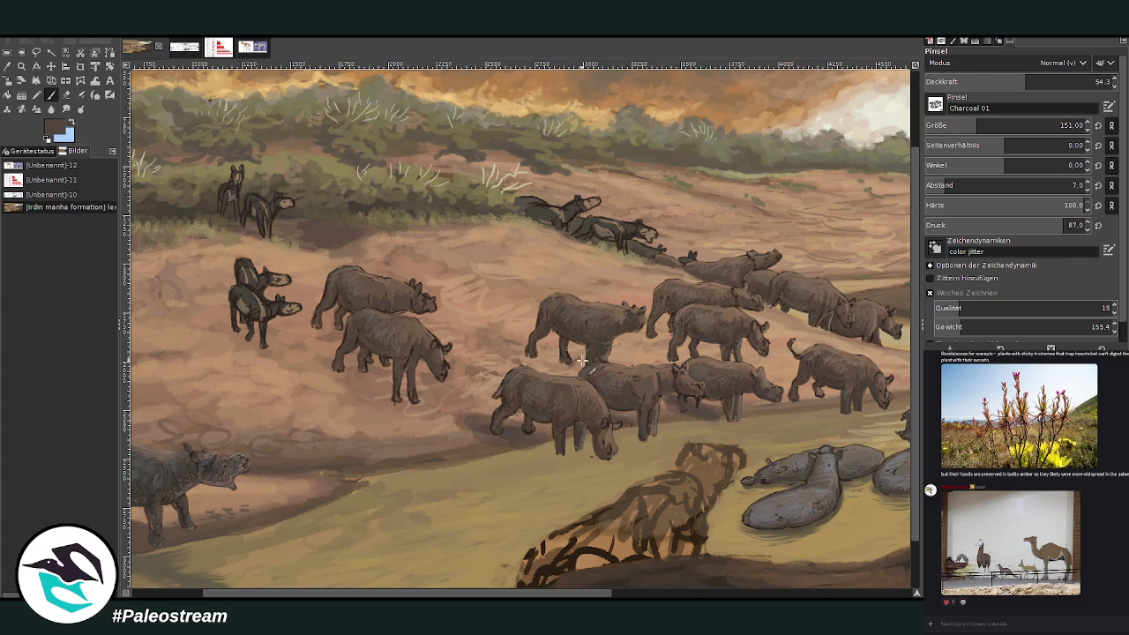
mouse_move(569, 361)
mouse_down()
mouse_move(540, 356)
mouse_move(586, 369)
mouse_move(501, 328)
mouse_move(578, 365)
mouse_up()
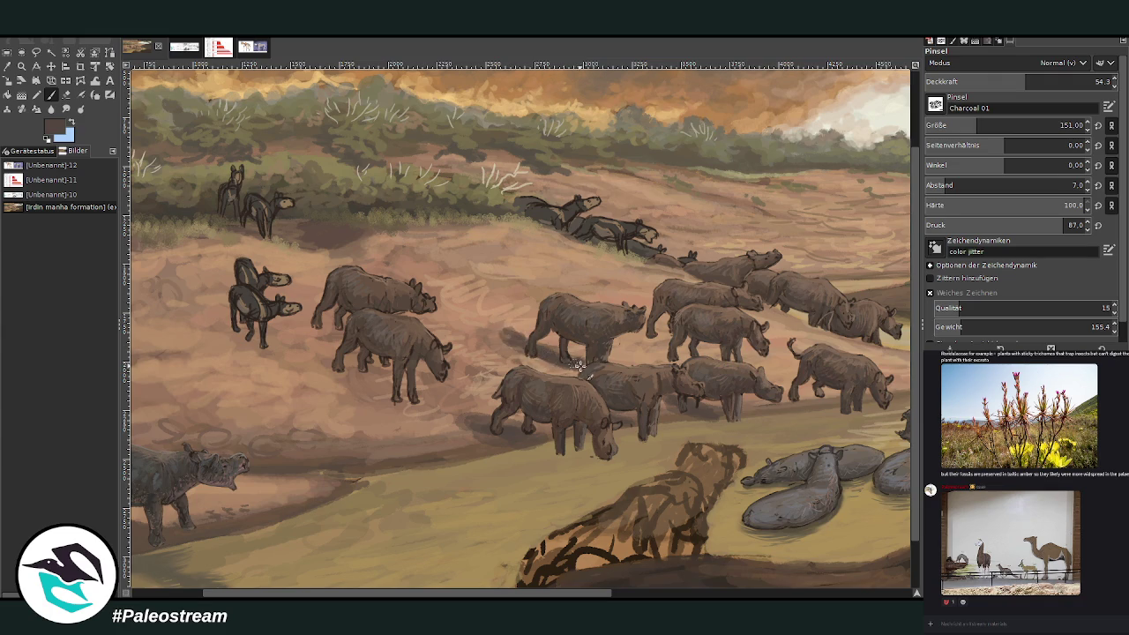
drag(541, 326, 526, 347)
scroll(812, 393, right, 5)
scroll(812, 392, right, 5)
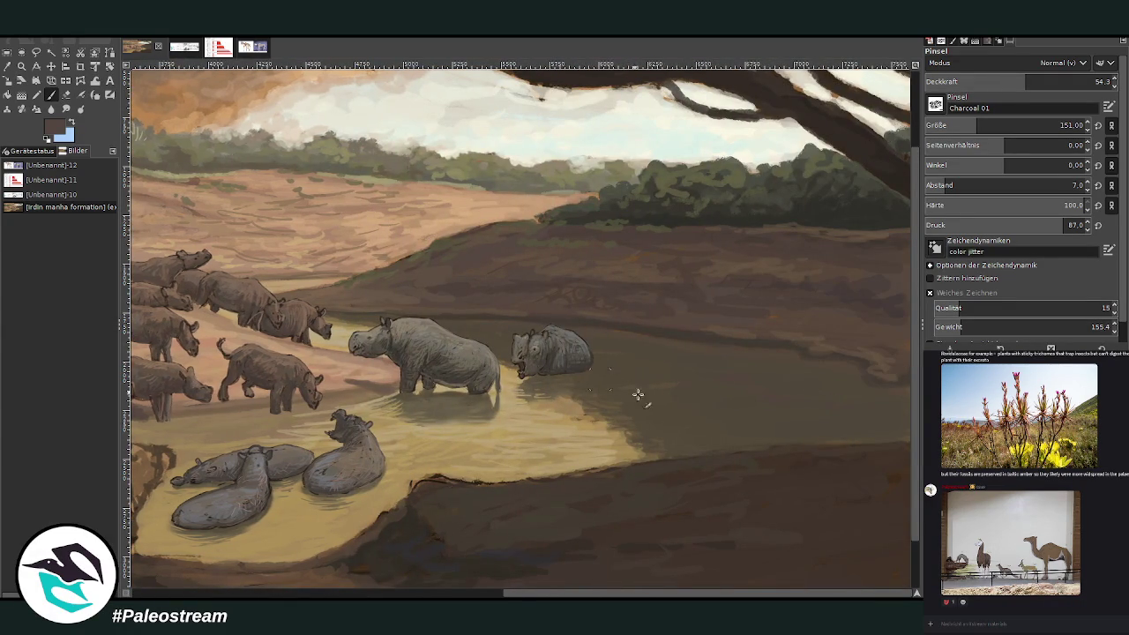
drag(706, 595, 335, 595)
- Add shadows beside the right rhino, alongside the grey dogs and under the front rhinos
drag(651, 337, 622, 335)
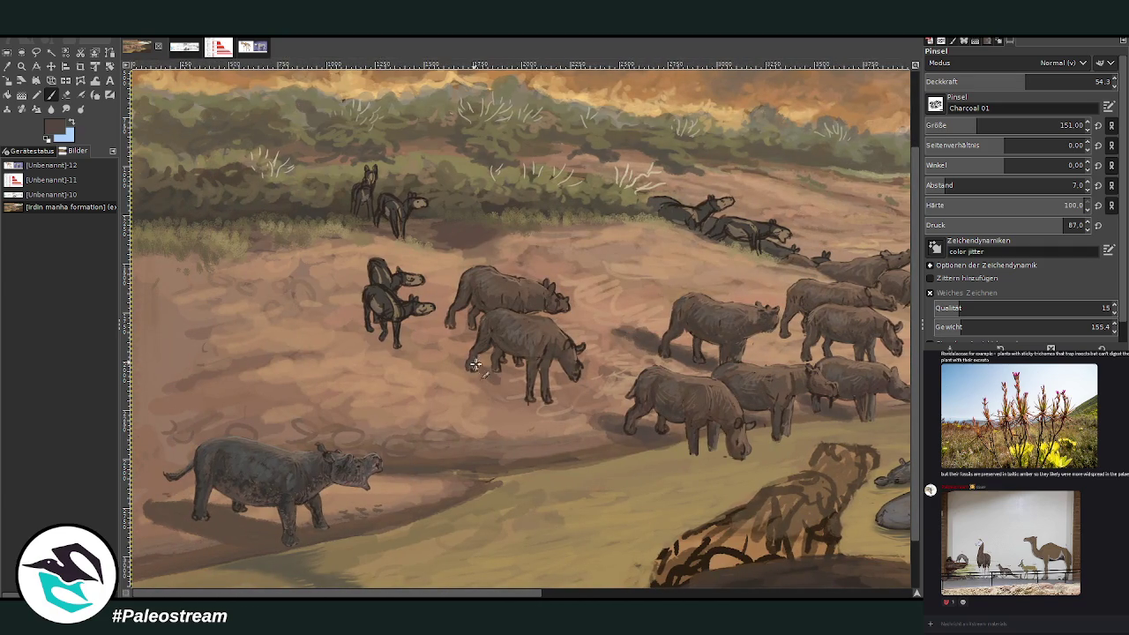
mouse_move(472, 361)
mouse_down()
mouse_move(456, 354)
mouse_move(484, 370)
mouse_move(454, 319)
mouse_up()
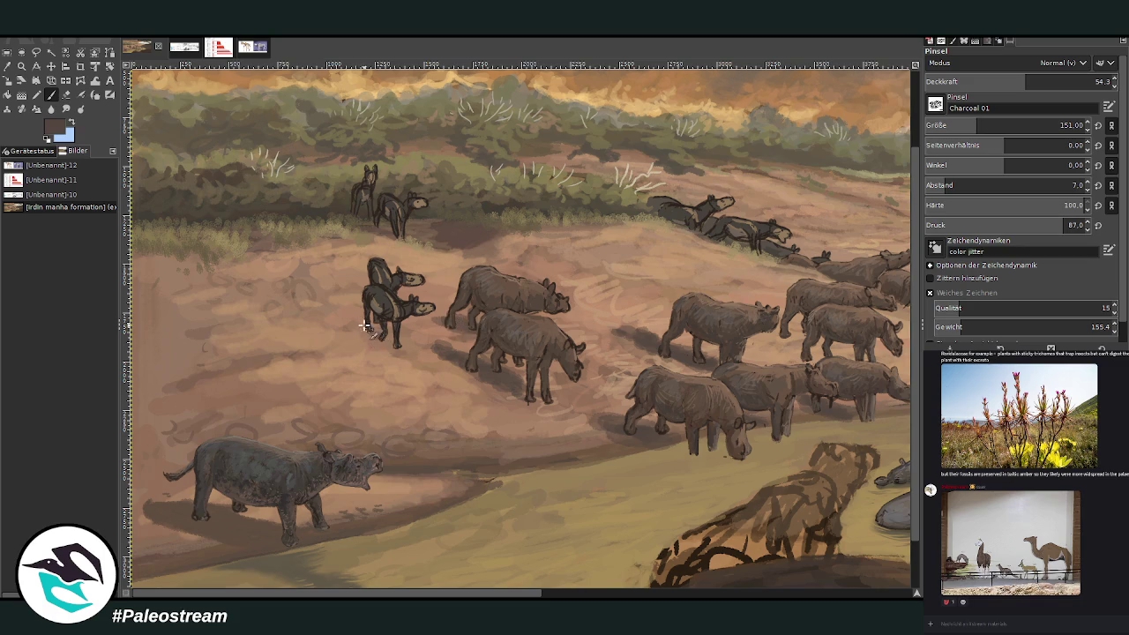
drag(353, 323, 343, 264)
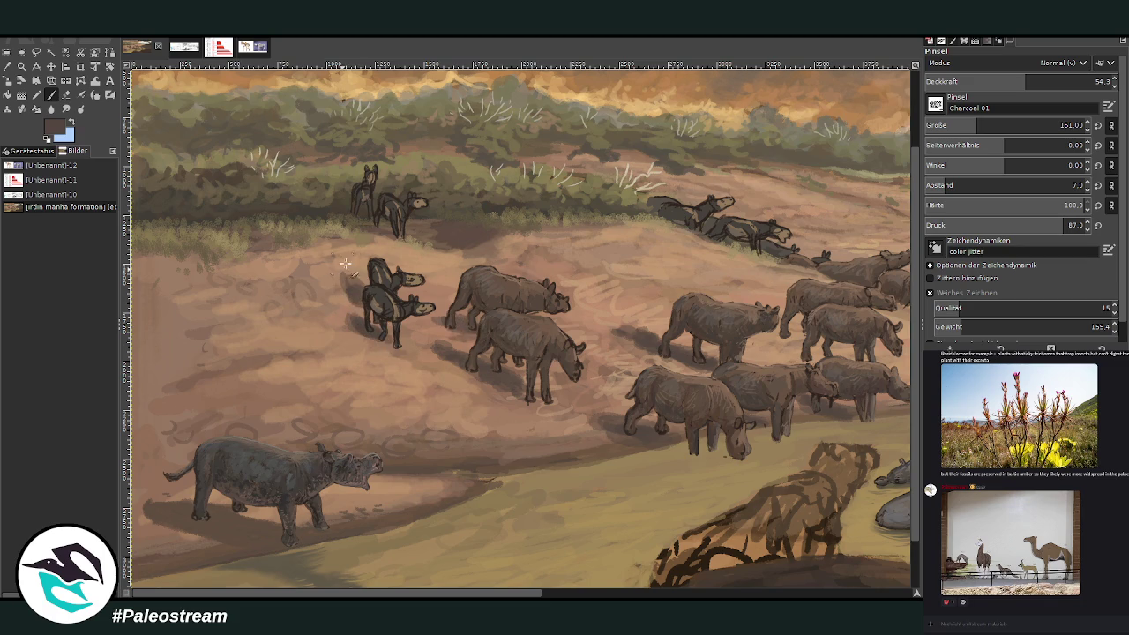
drag(410, 593, 465, 593)
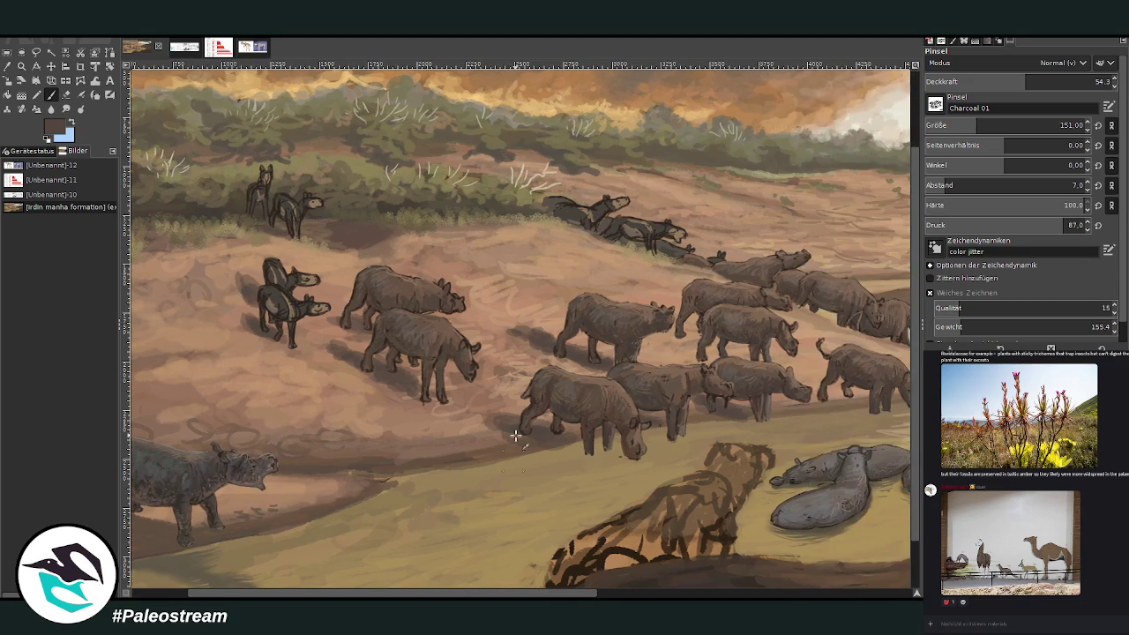
drag(526, 436, 481, 416)
- At size 204 and opacity 75.7, deepen shadows beneath the rhinos, then drop opacity to 64
drag(969, 126, 987, 126)
drag(1025, 81, 1066, 81)
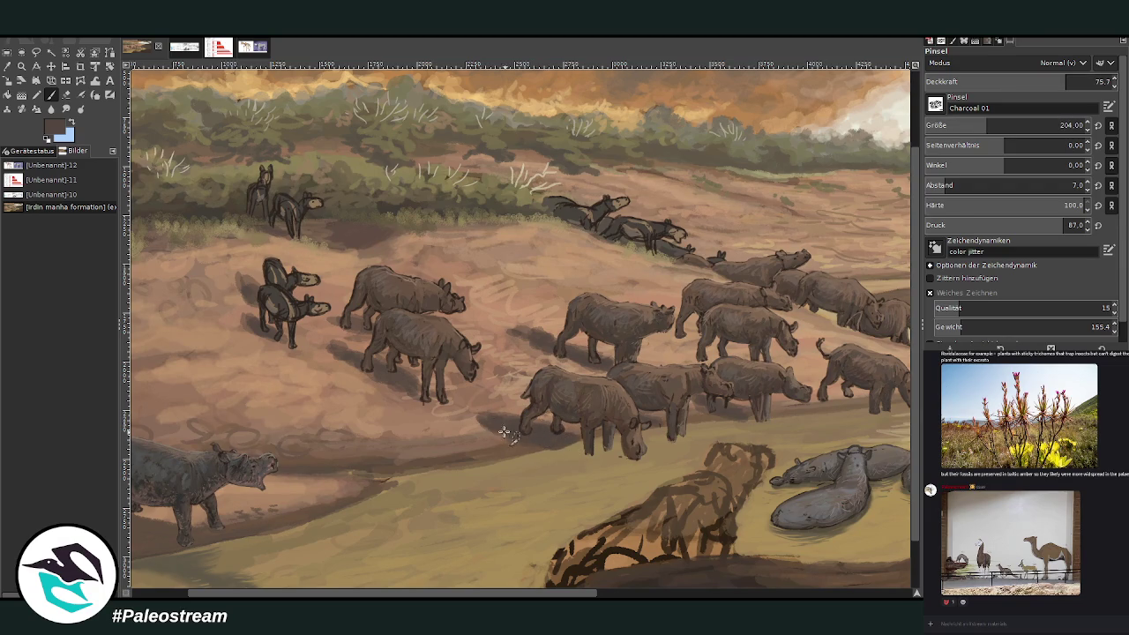
drag(474, 412, 525, 420)
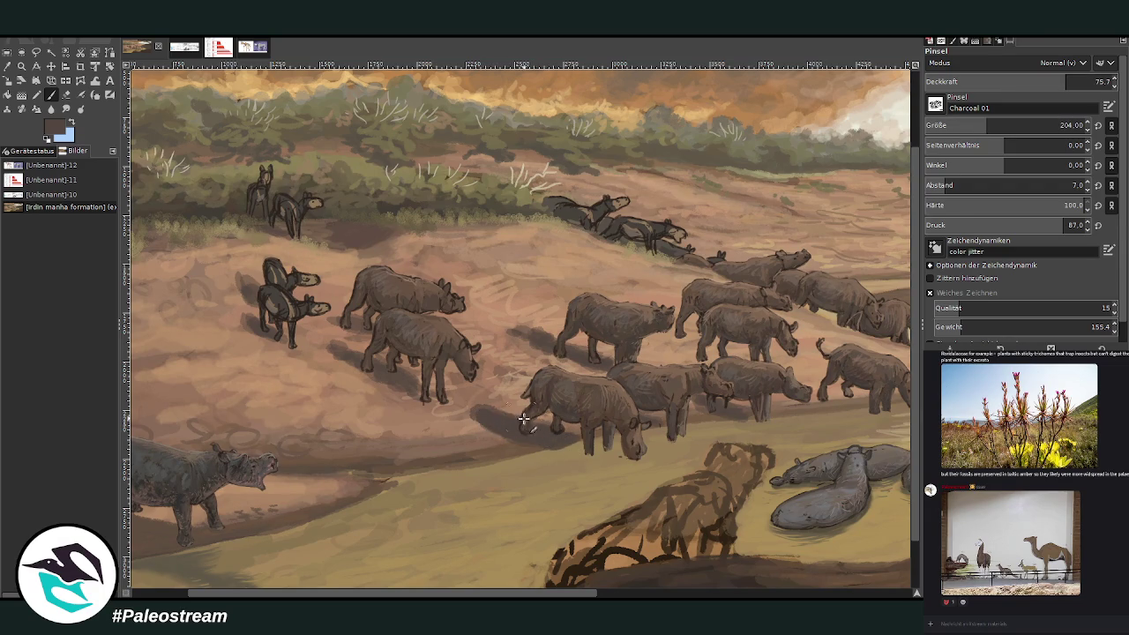
mouse_move(555, 346)
mouse_down()
mouse_move(517, 334)
mouse_move(556, 357)
mouse_move(540, 347)
mouse_up()
mouse_move(703, 354)
mouse_down()
mouse_move(666, 342)
mouse_move(708, 358)
mouse_move(667, 342)
mouse_move(693, 328)
mouse_up()
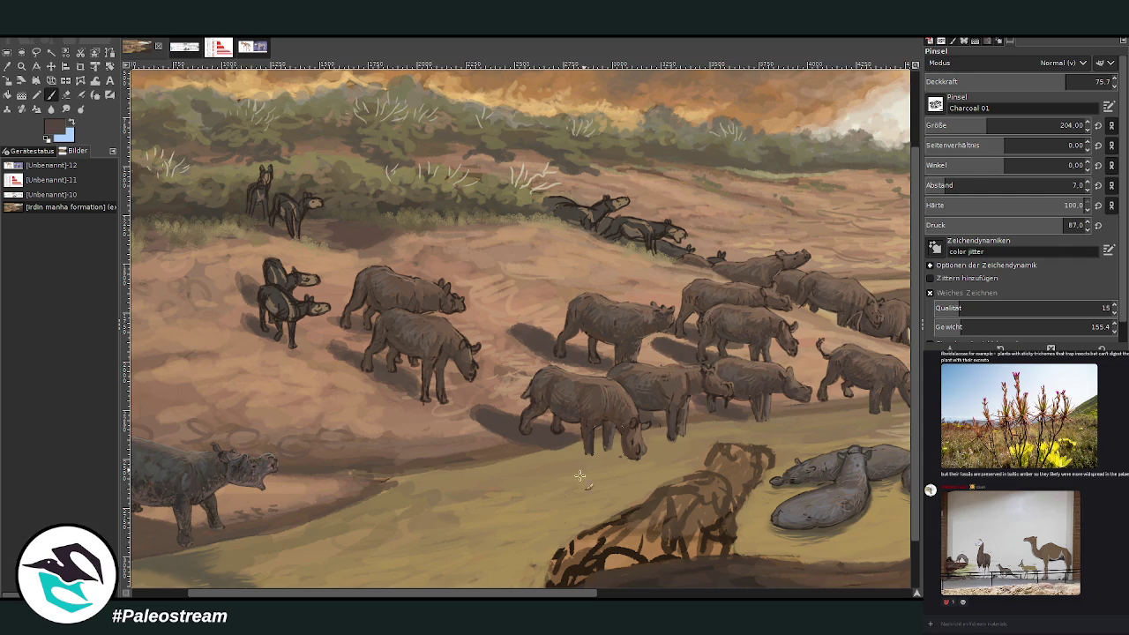
drag(418, 597, 498, 597)
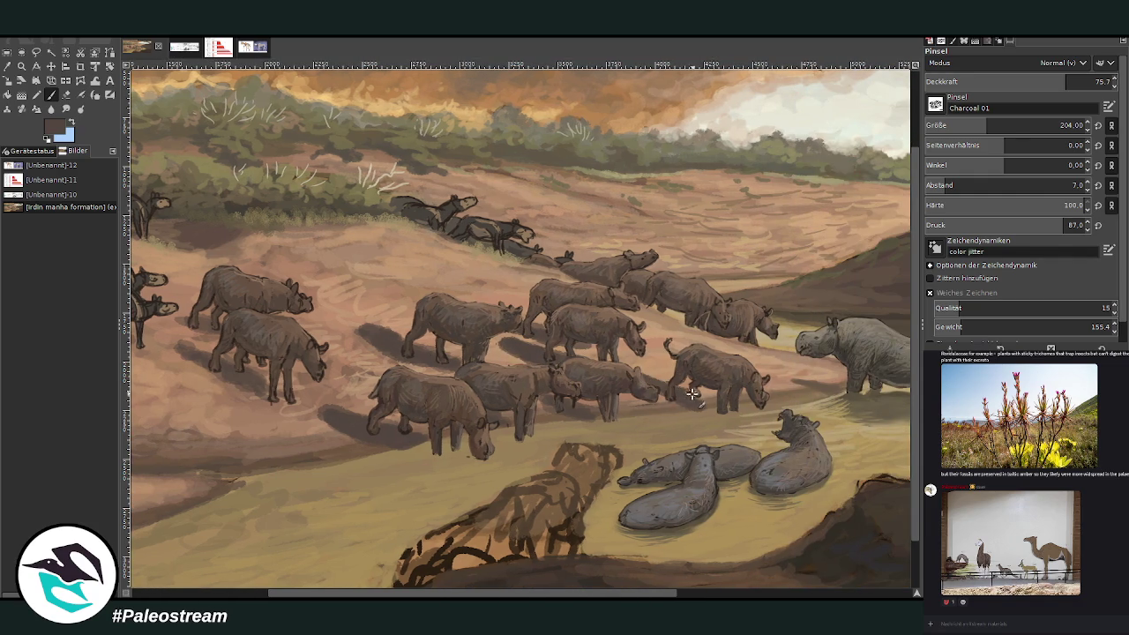
click(1044, 81)
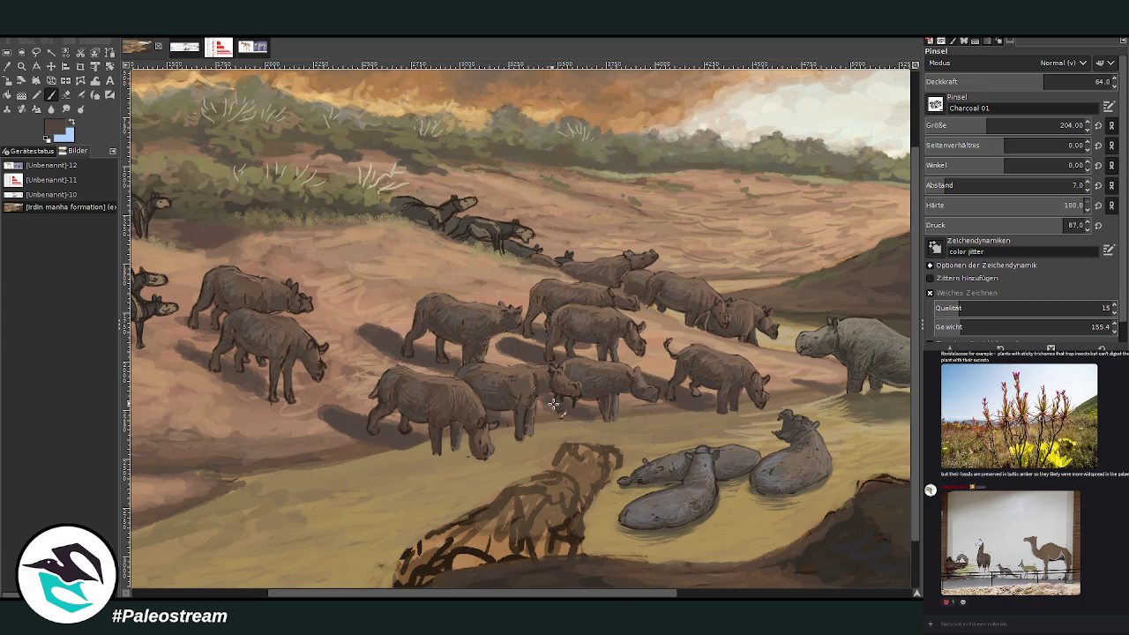
scroll(520, 326, left, 5)
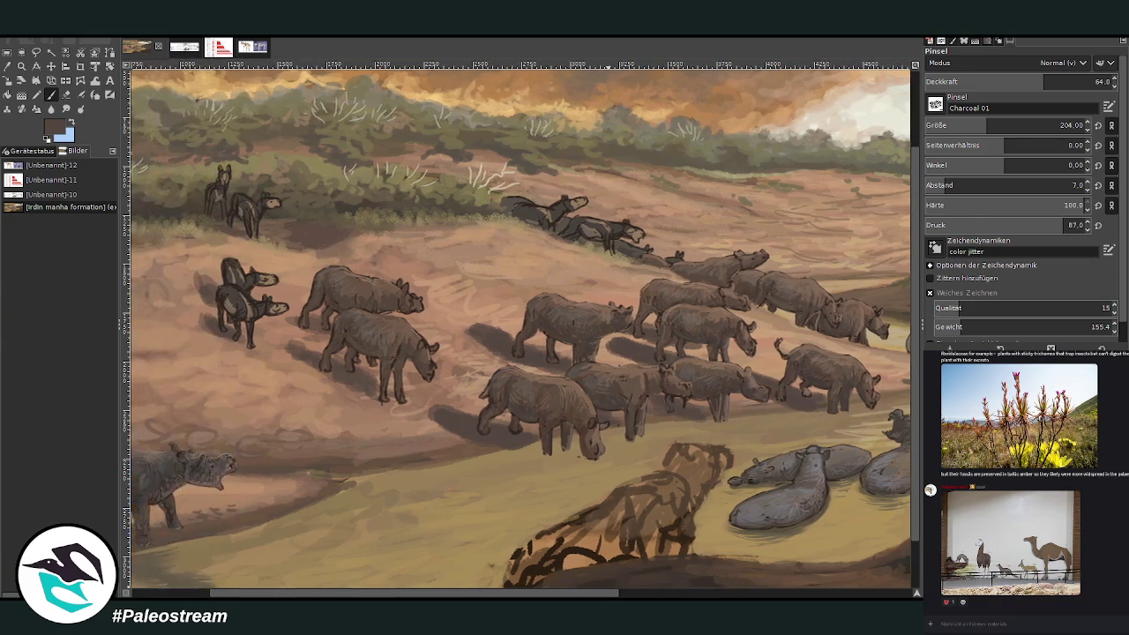
- Sample a colour and darken the extended shadow under the central rhino's legs
key(o)
scroll(530, 327, right, 2)
scroll(688, 285, right, 3)
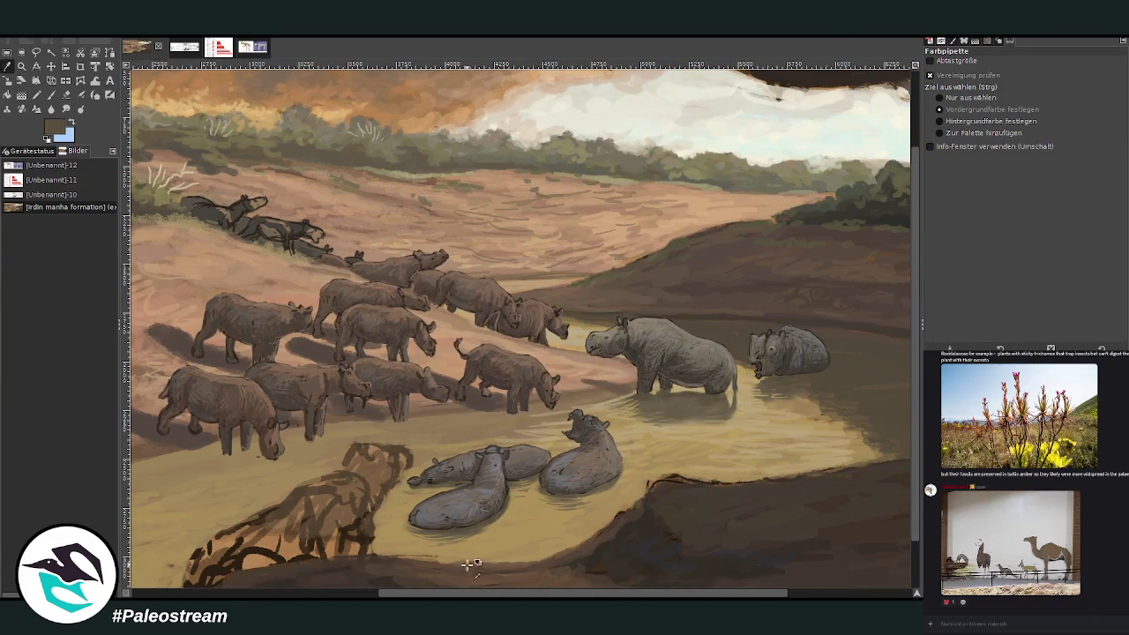
scroll(697, 397, left, 1)
scroll(697, 397, left, 5)
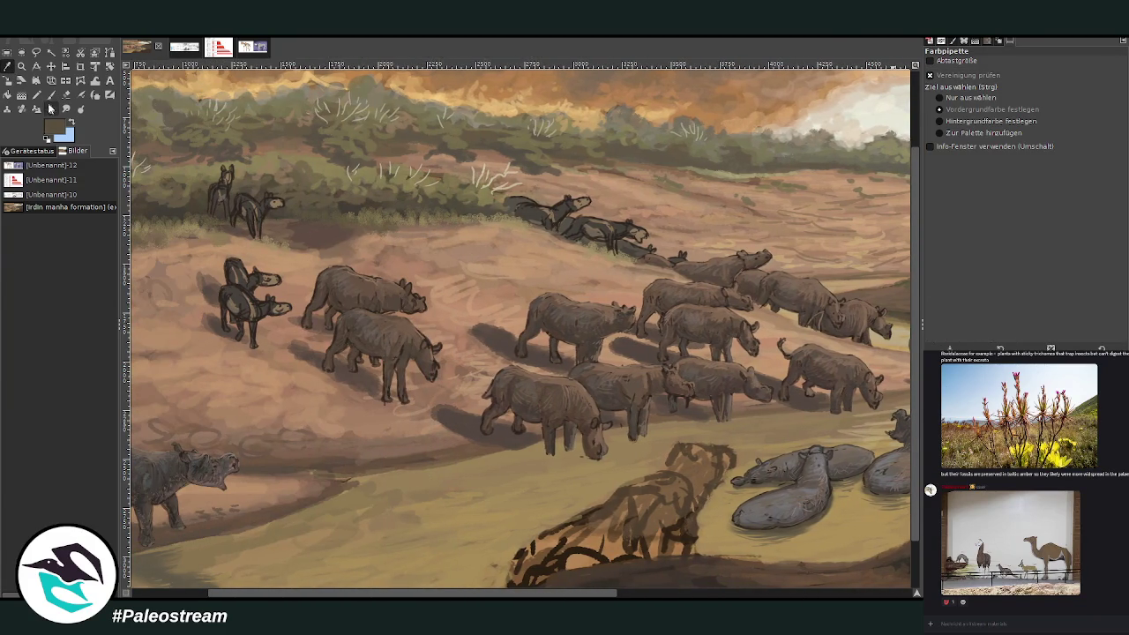
click(50, 94)
mouse_move(551, 438)
mouse_down()
mouse_move(550, 476)
mouse_move(552, 447)
mouse_move(556, 467)
mouse_move(515, 456)
mouse_move(569, 469)
mouse_move(596, 462)
mouse_up()
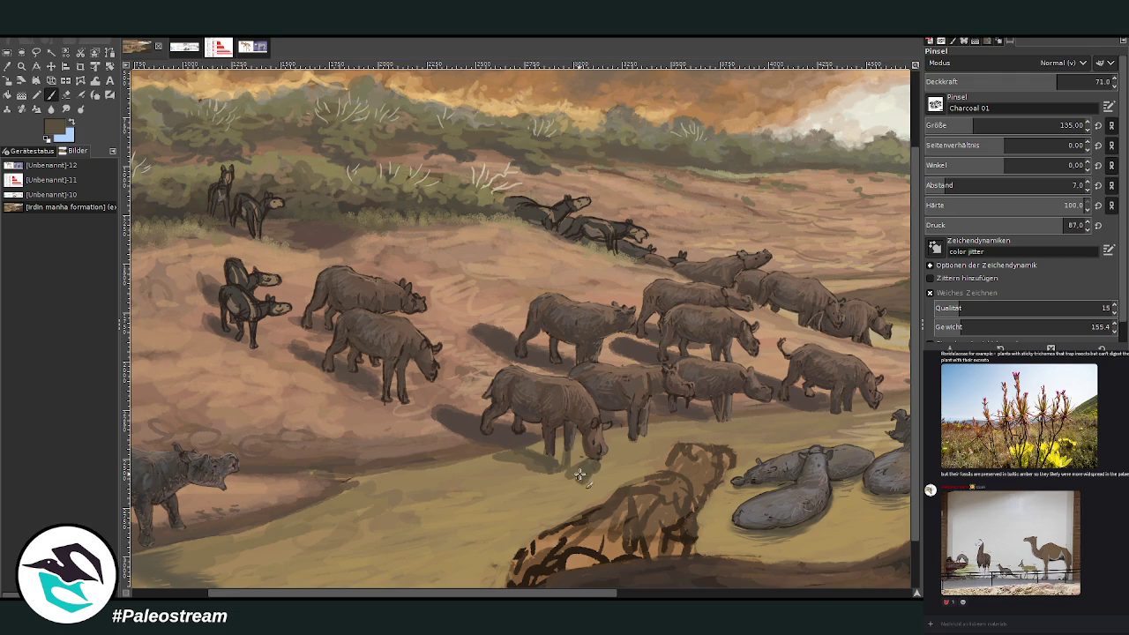
mouse_move(565, 477)
mouse_down()
mouse_move(582, 485)
mouse_move(564, 470)
mouse_move(492, 460)
mouse_move(545, 466)
mouse_up()
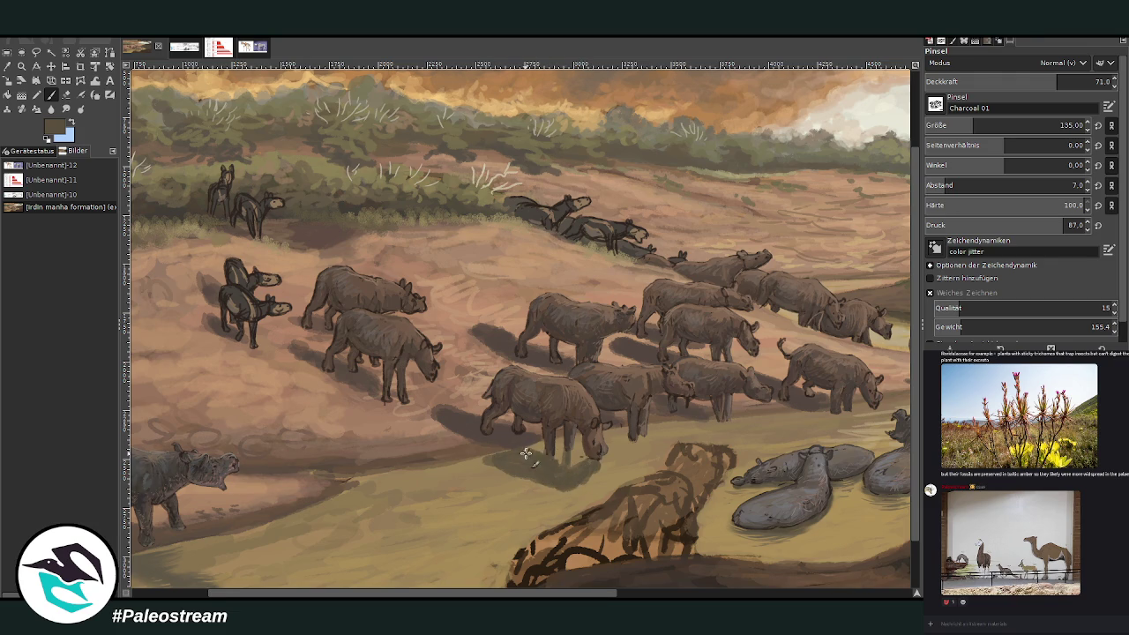
drag(556, 479, 493, 463)
drag(570, 481, 484, 464)
- Lengthen the central rhino's front leg and add dark water reflections beneath the legs
scroll(527, 554, right, 2)
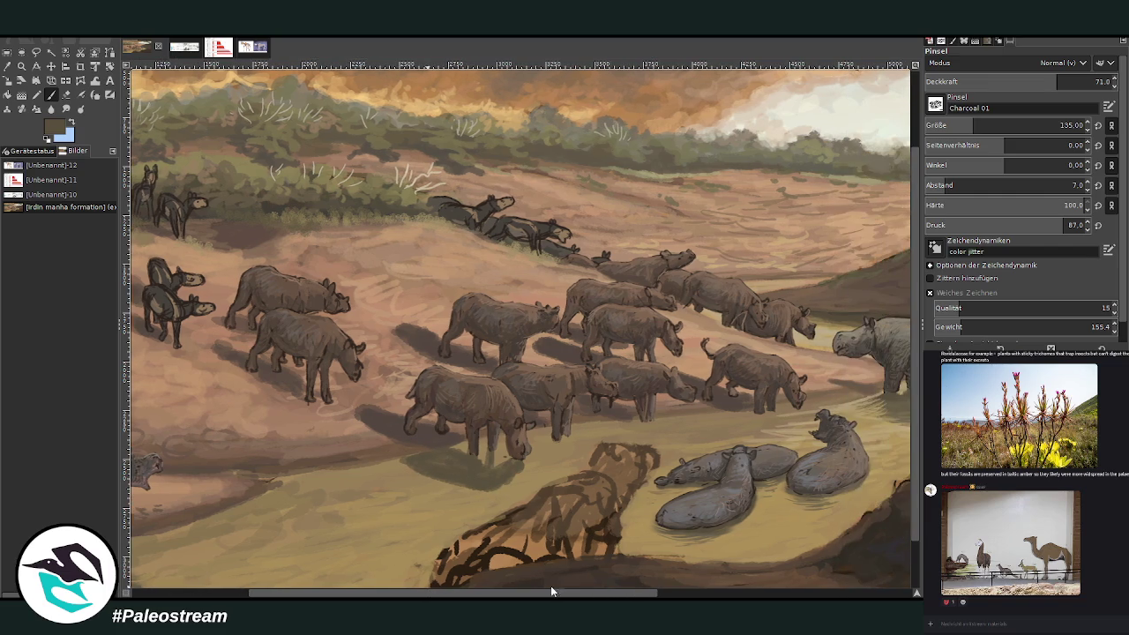
mouse_move(556, 436)
mouse_down()
mouse_move(558, 456)
mouse_move(531, 459)
mouse_move(500, 443)
mouse_move(546, 446)
mouse_up()
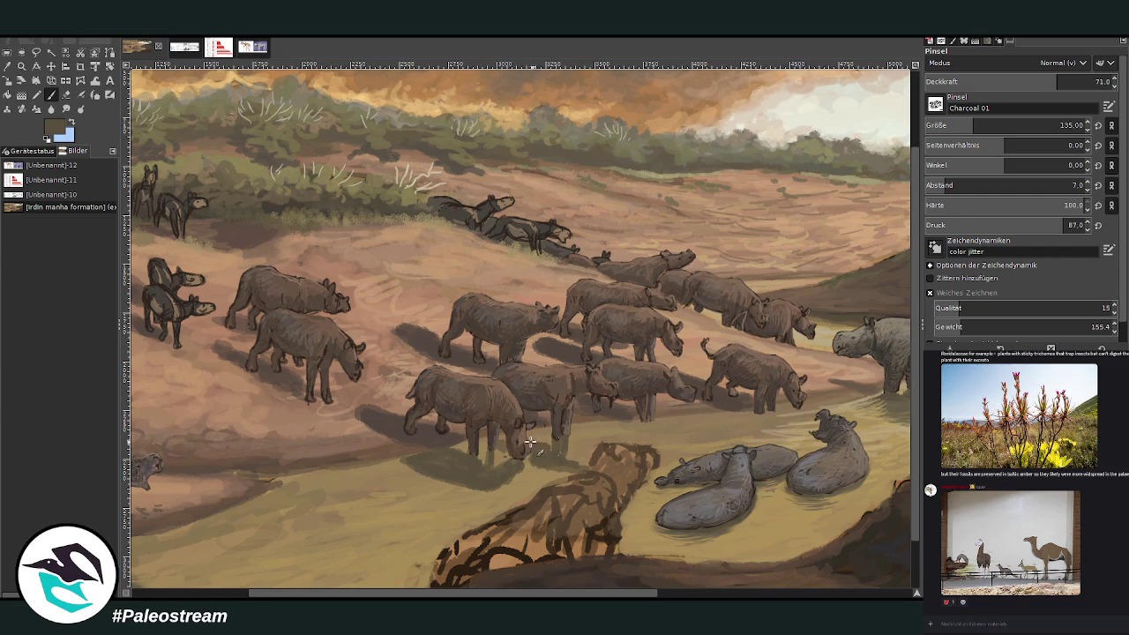
drag(614, 431, 656, 441)
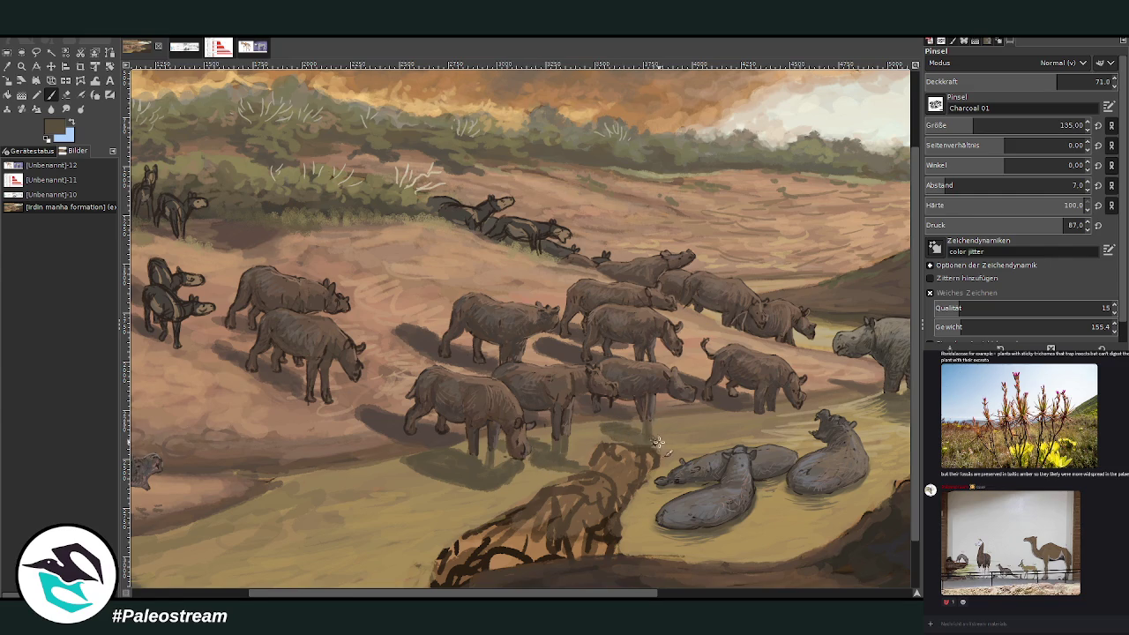
scroll(597, 432, right, 2)
scroll(597, 434, right, 1)
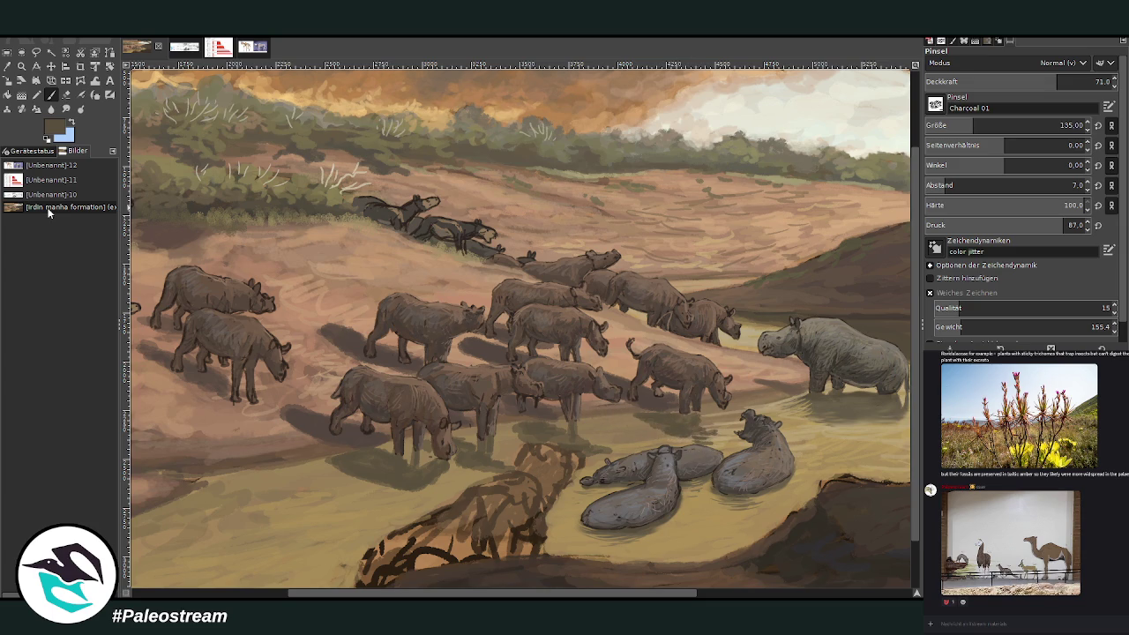
drag(397, 596, 354, 521)
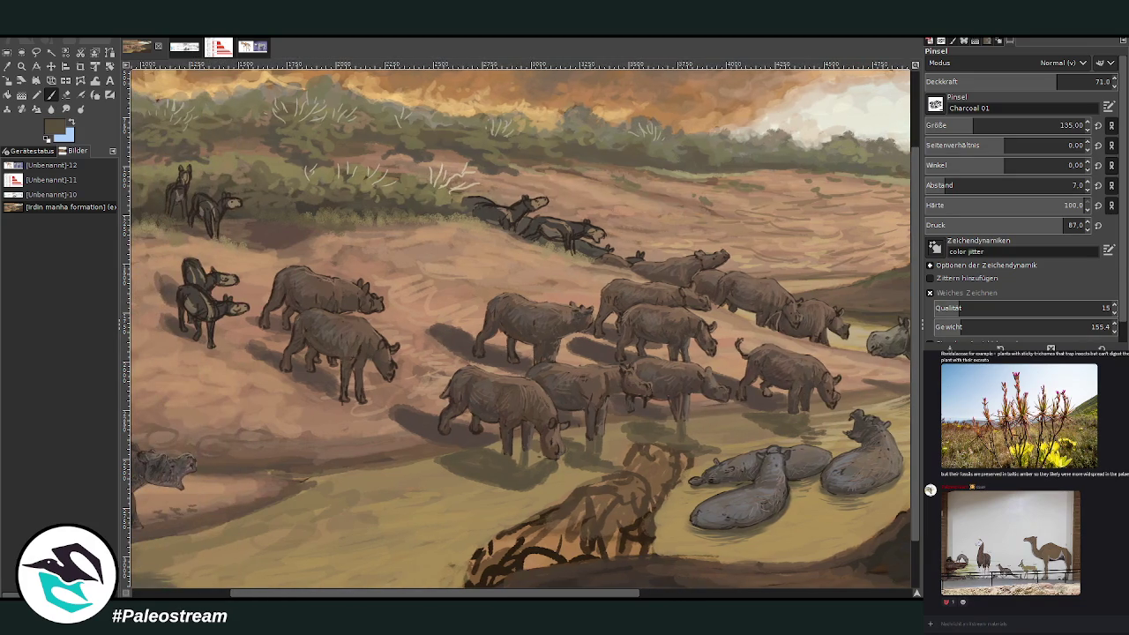
click(21, 67)
click(7, 66)
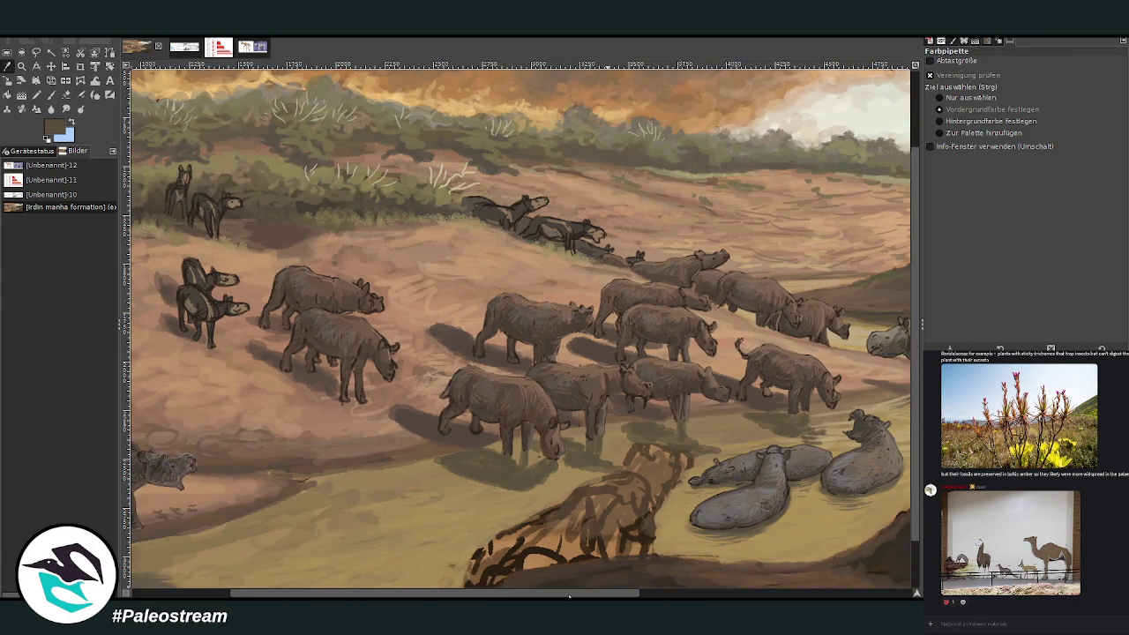
drag(569, 597, 718, 411)
- Widen the Smudge tool brush to size 210
click(50, 96)
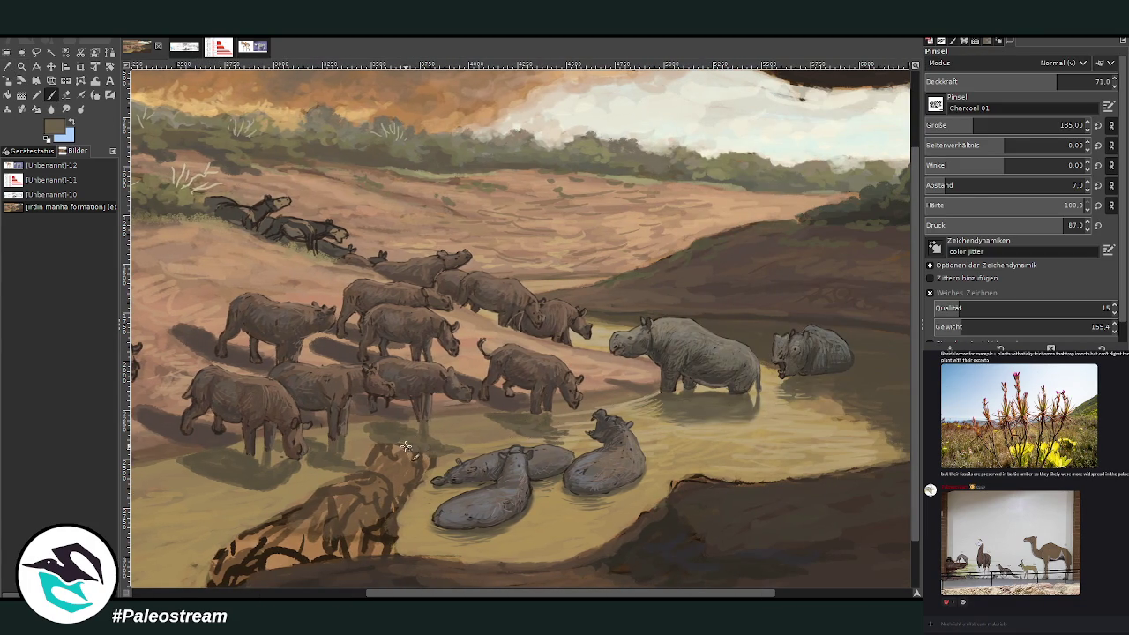
scroll(395, 488, left, 5)
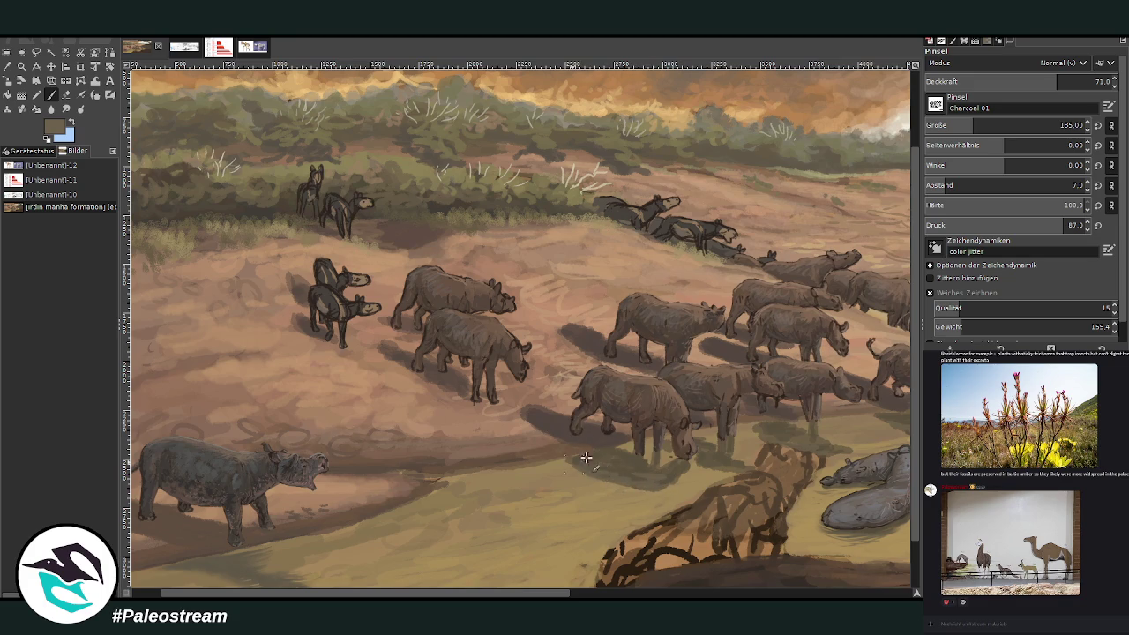
click(66, 109)
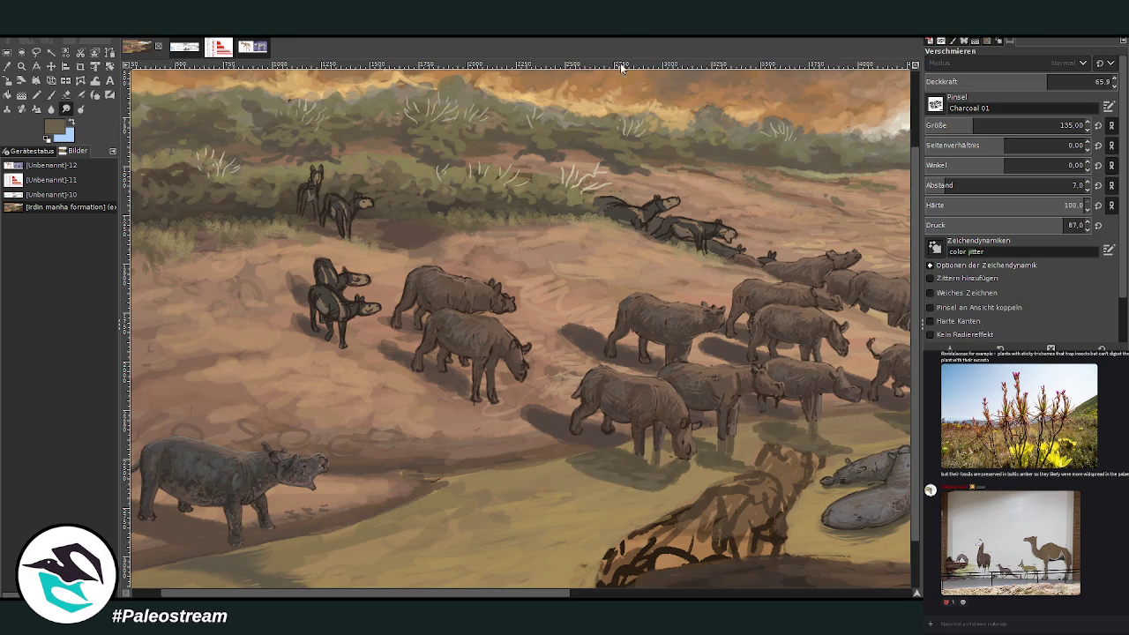
click(988, 124)
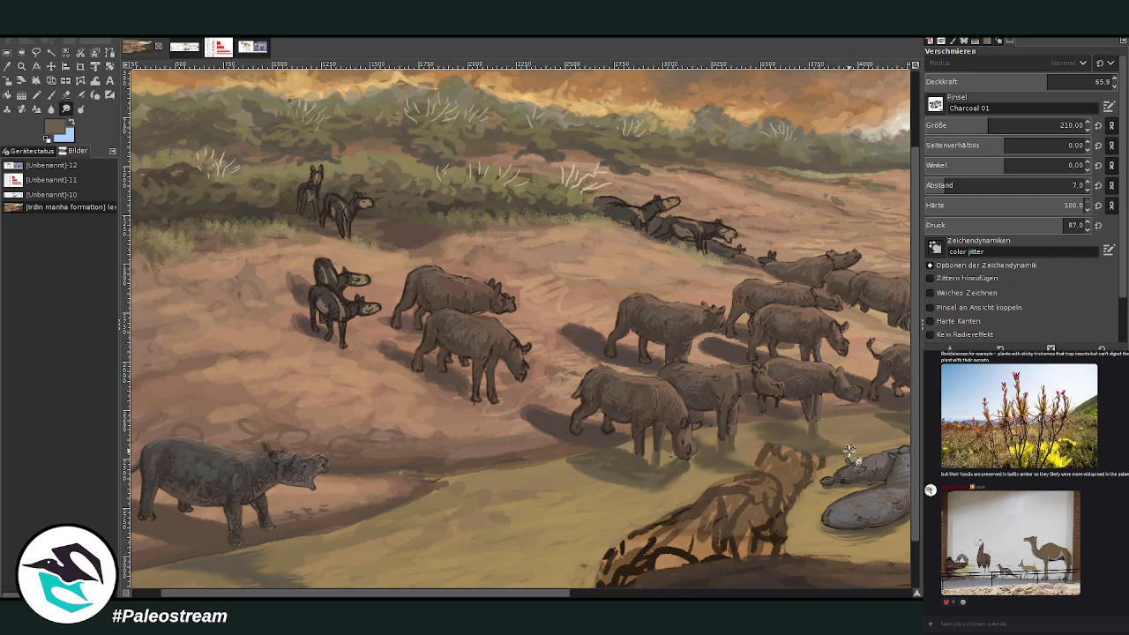
scroll(706, 405, right, 5)
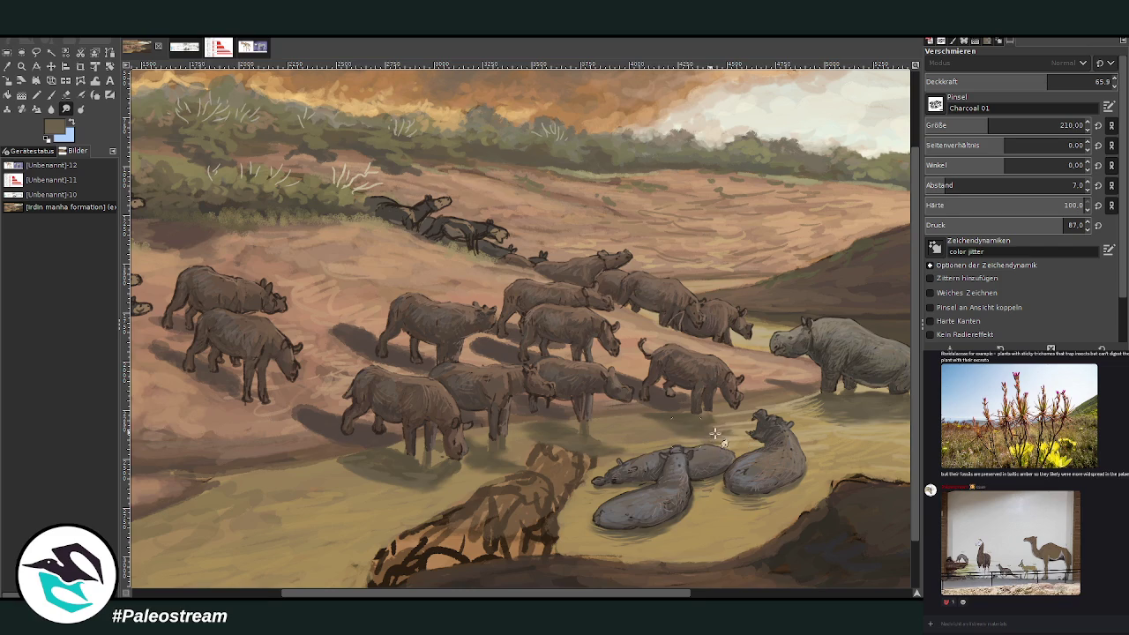
- Shrink the Eraser brush to 111, then further to 57
click(63, 96)
click(968, 123)
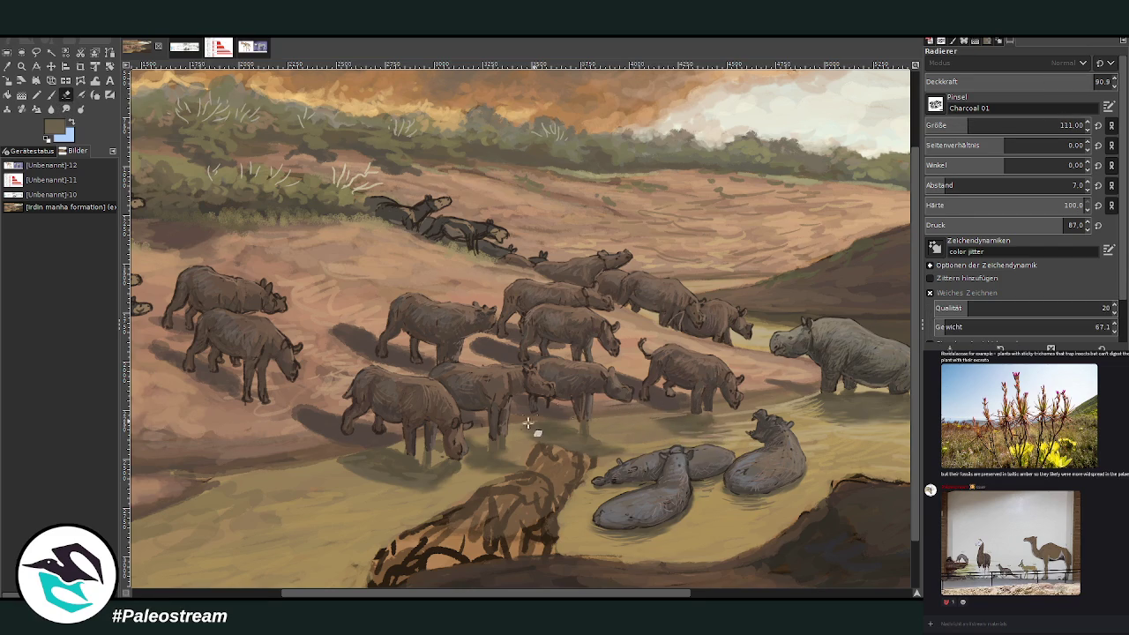
click(957, 124)
drag(493, 595, 400, 595)
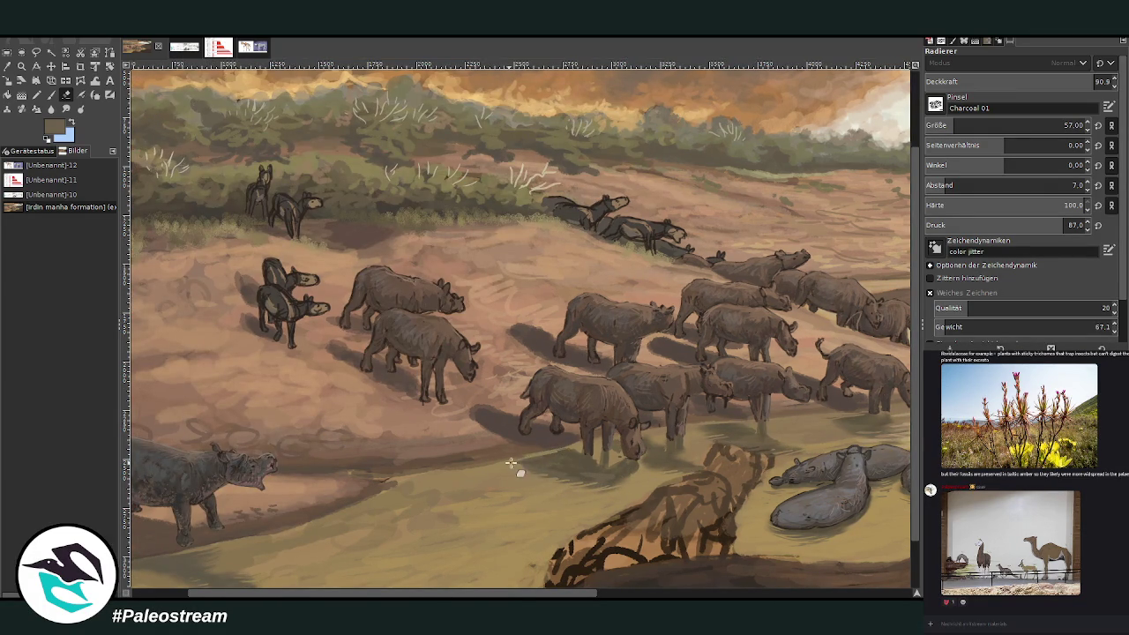
click(7, 66)
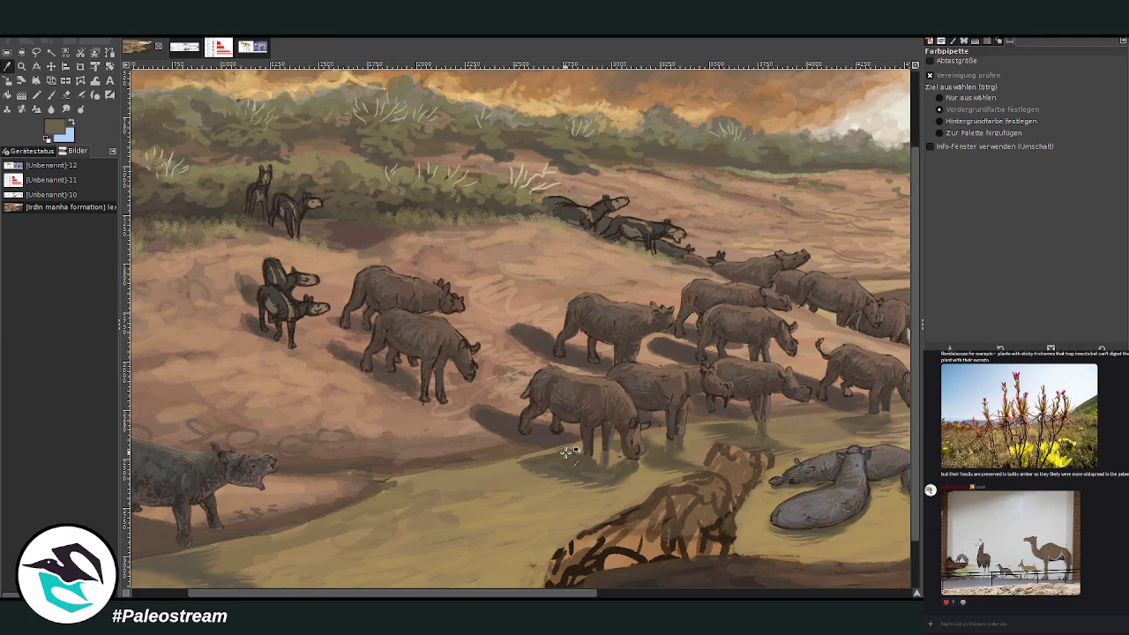
- Lower the paintbrush opacity to 37.5, switch to Smudge and zoom out to the whole image
click(53, 94)
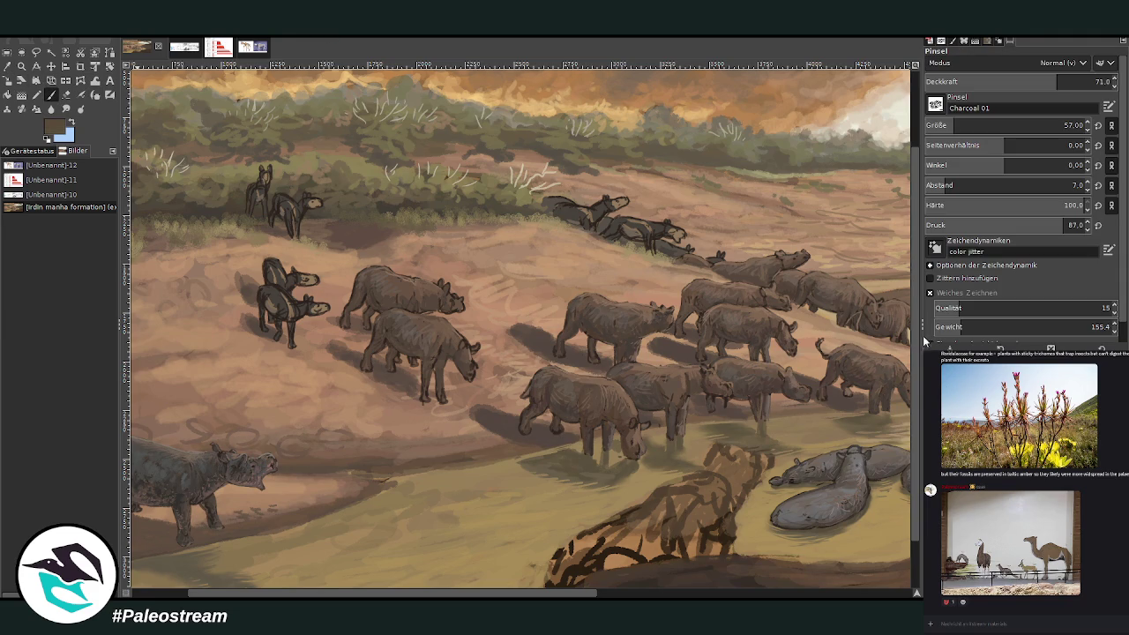
click(996, 81)
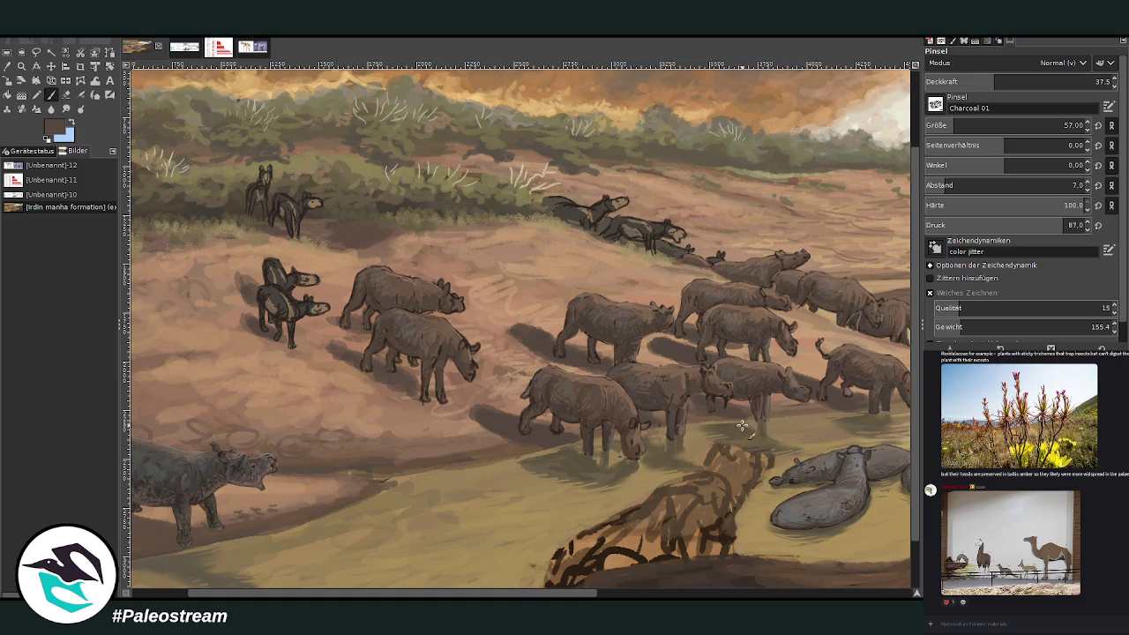
click(616, 595)
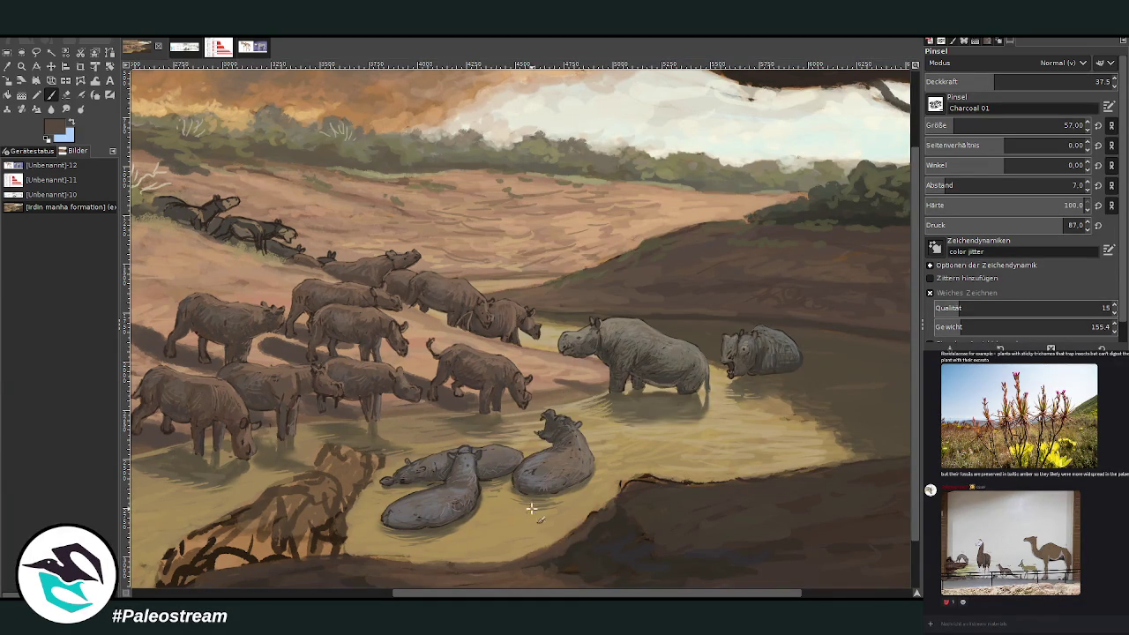
scroll(511, 547, left, 2)
scroll(538, 494, left, 3)
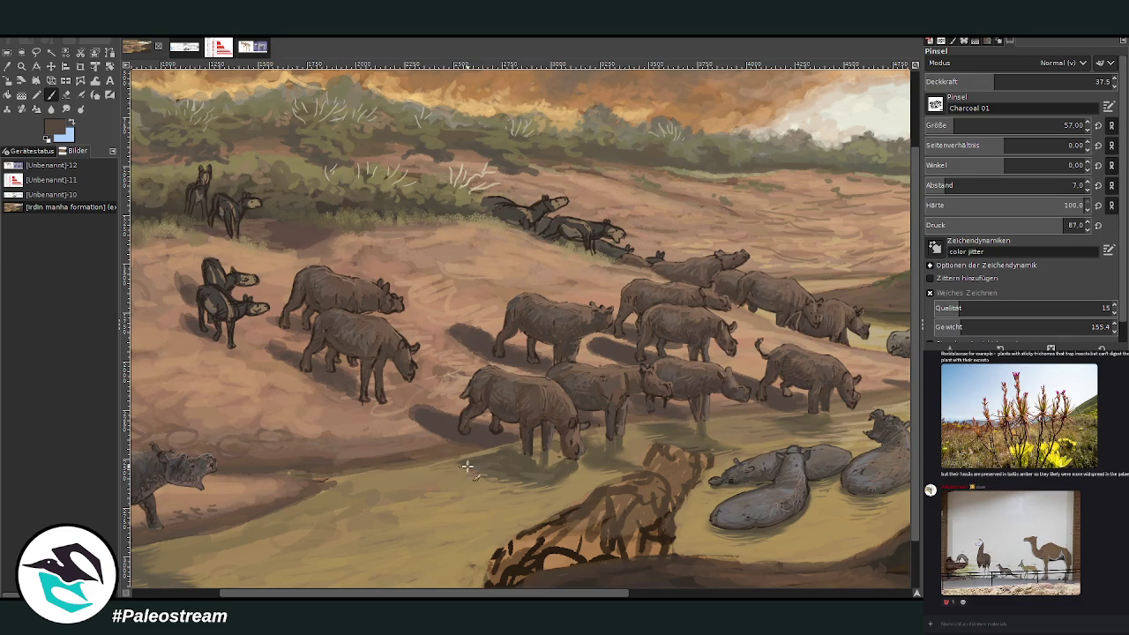
key(s)
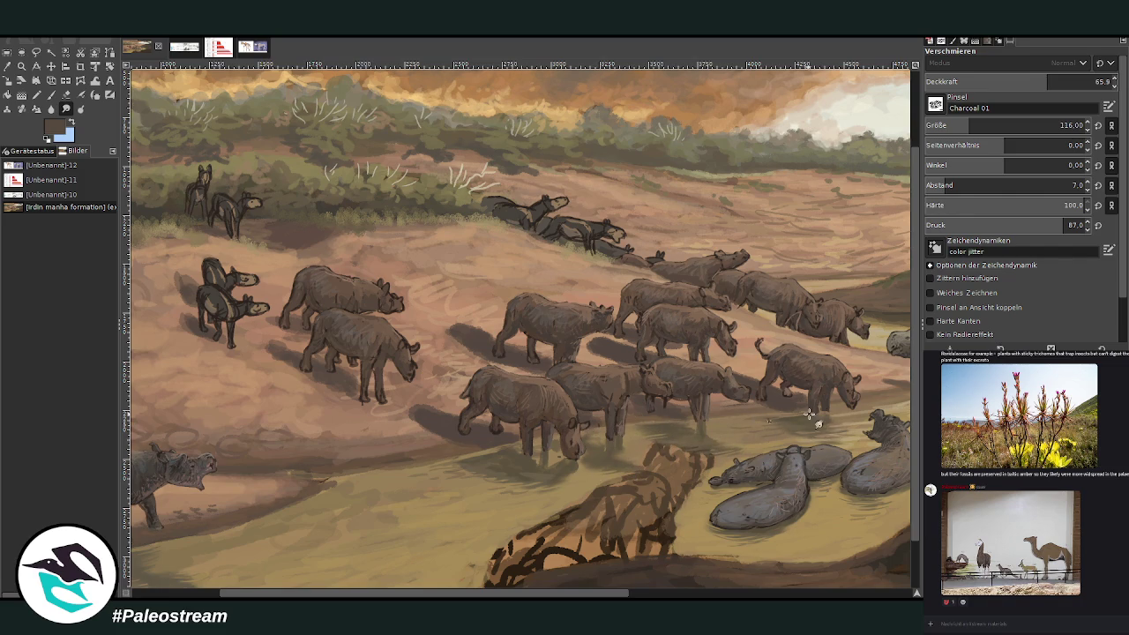
scroll(658, 430, down, 4)
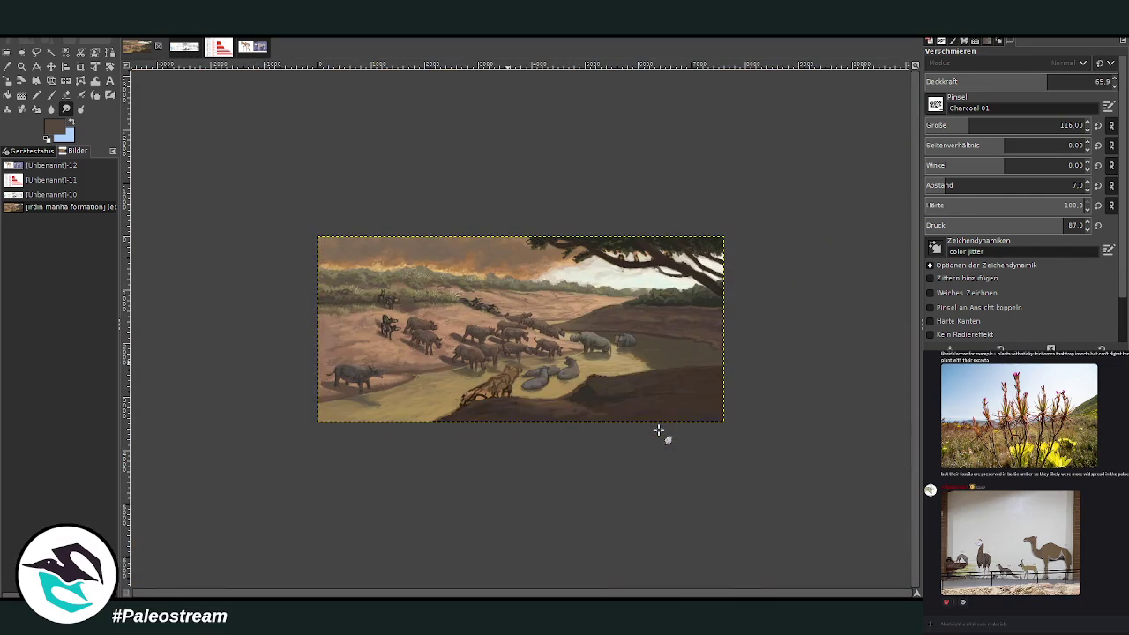
- Zoom in on the herd drinking at the waterhole
key(z)
drag(395, 289, 536, 414)
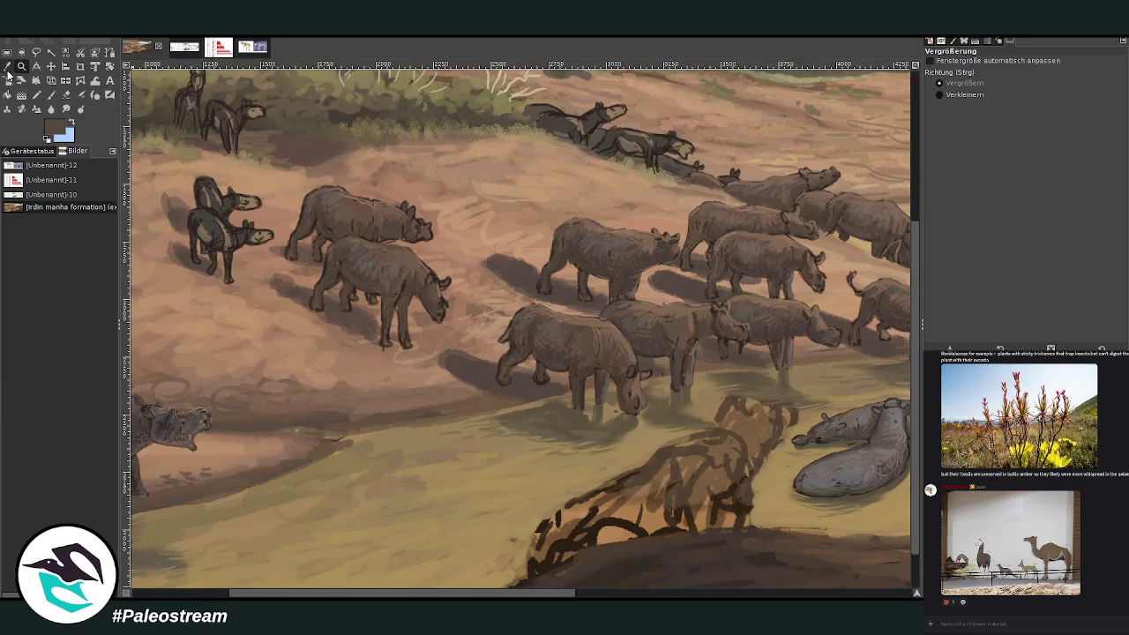
click(7, 66)
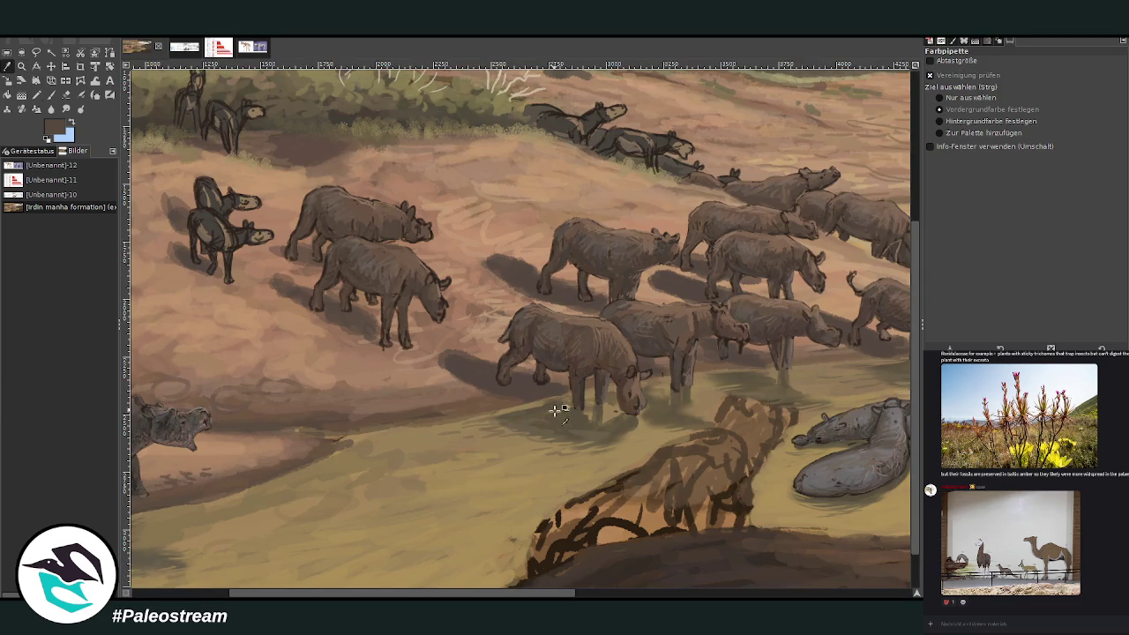
click(51, 95)
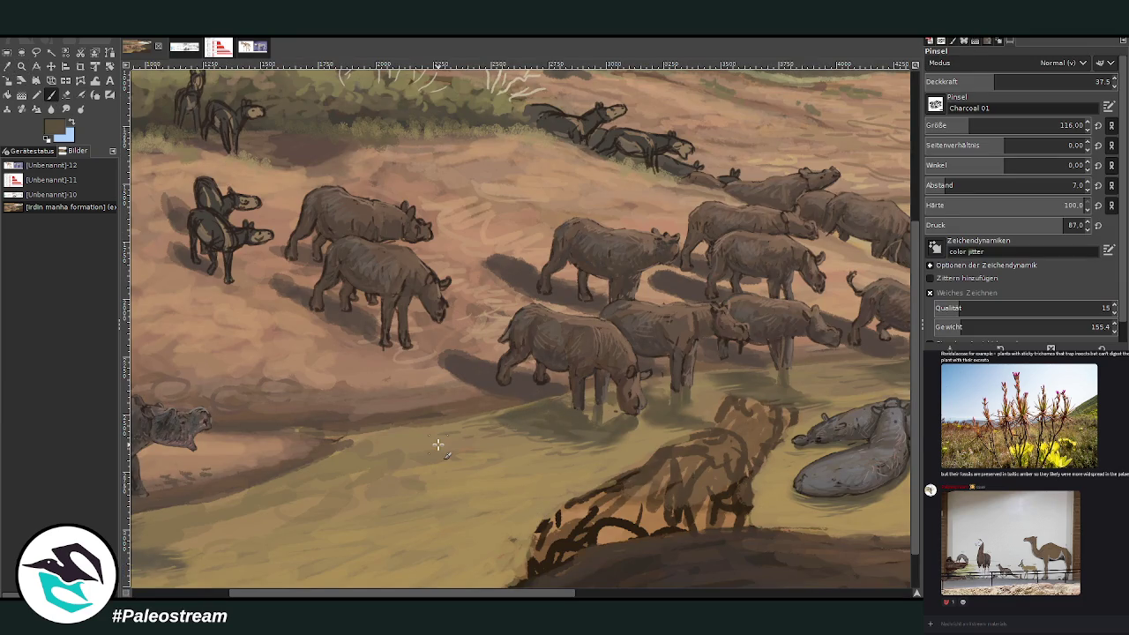
scroll(438, 444, down, 2)
scroll(439, 445, down, 2)
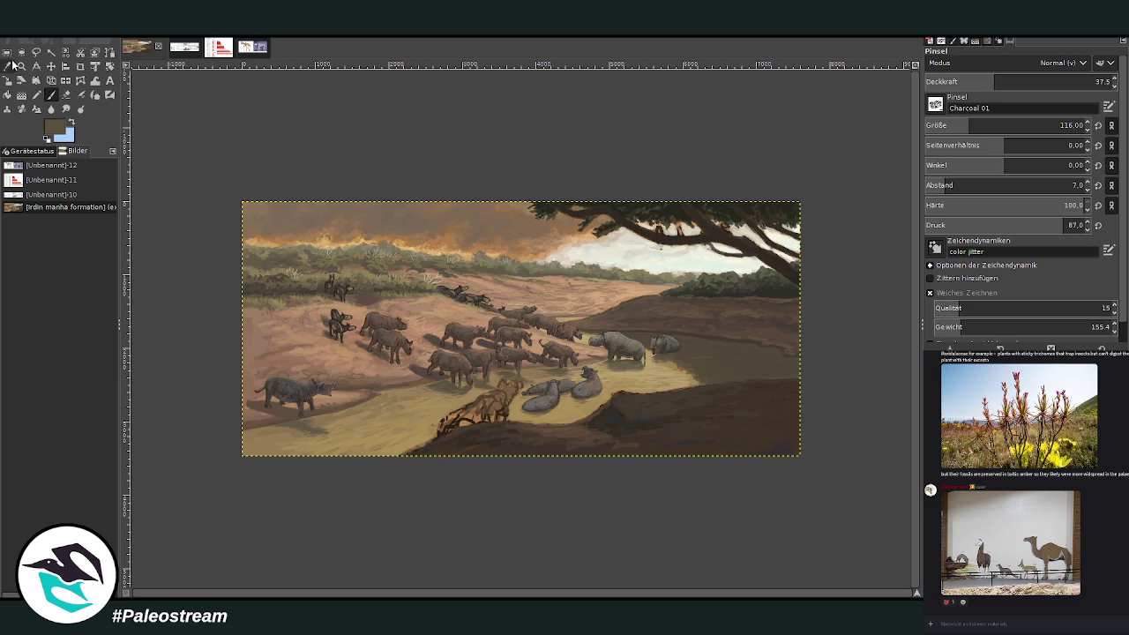
- Frame the herd and waterhole closer and sample a brown from the painting as paint colour
click(21, 66)
drag(352, 216, 637, 475)
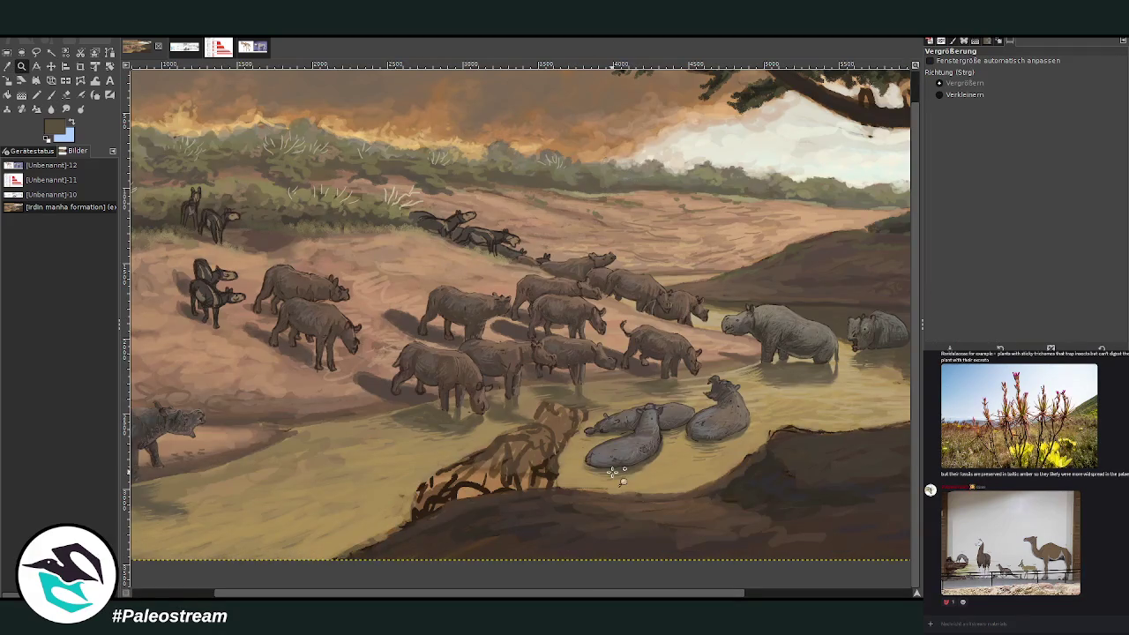
click(7, 66)
click(431, 108)
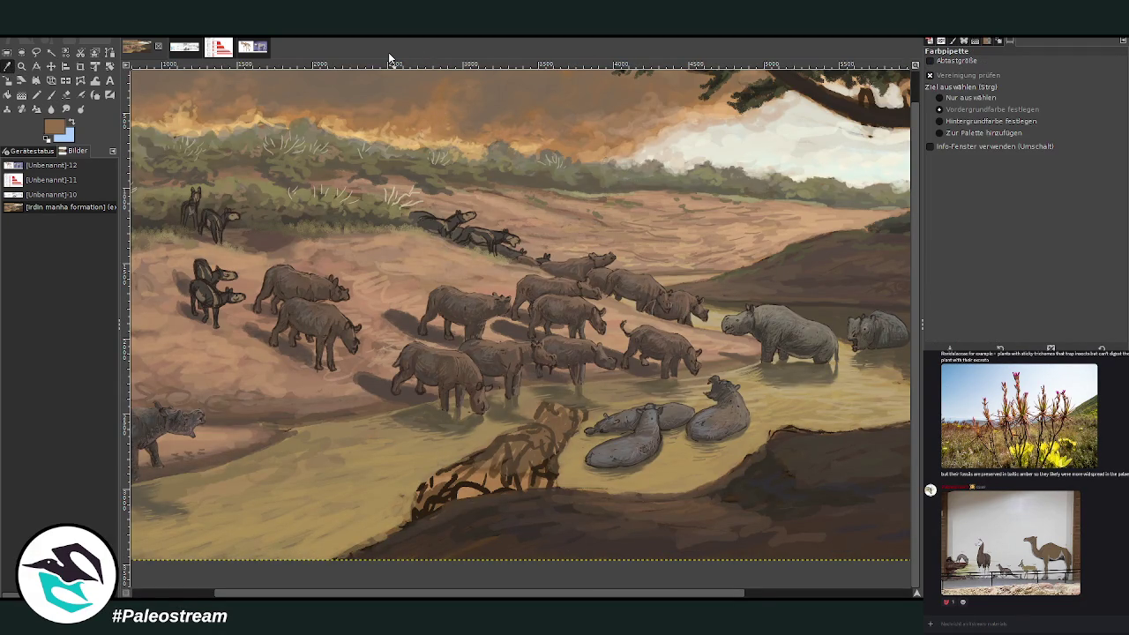
click(50, 95)
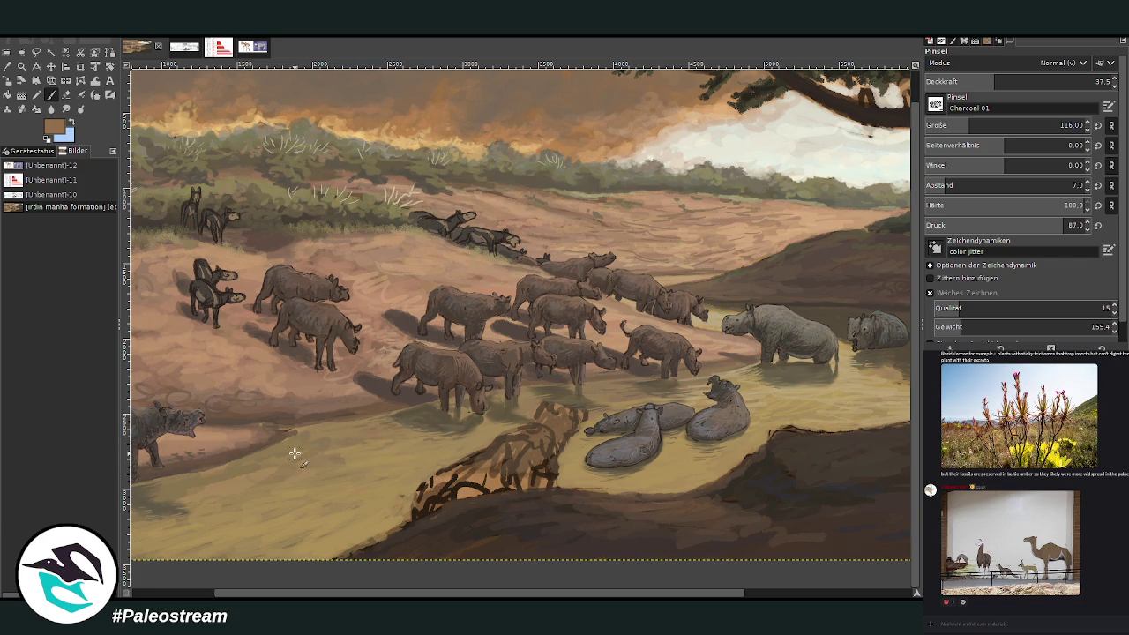
- Zoom out to the whole painting, then zoom back in on the animal herd
key(z)
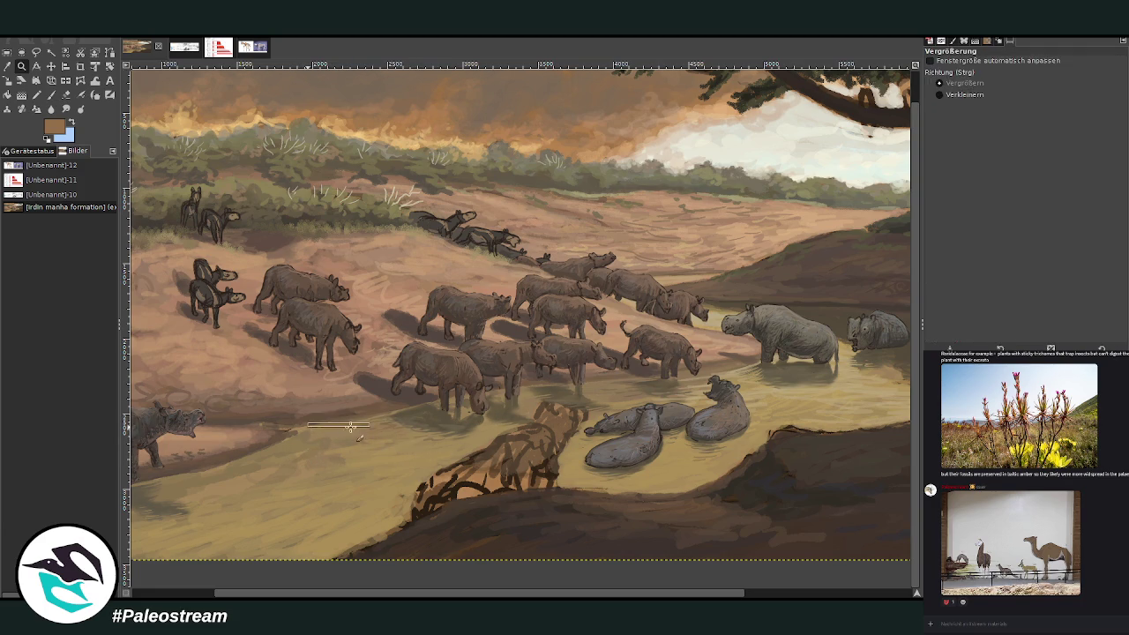
click(277, 458)
ctrl+click(273, 458)
ctrl+click(272, 459)
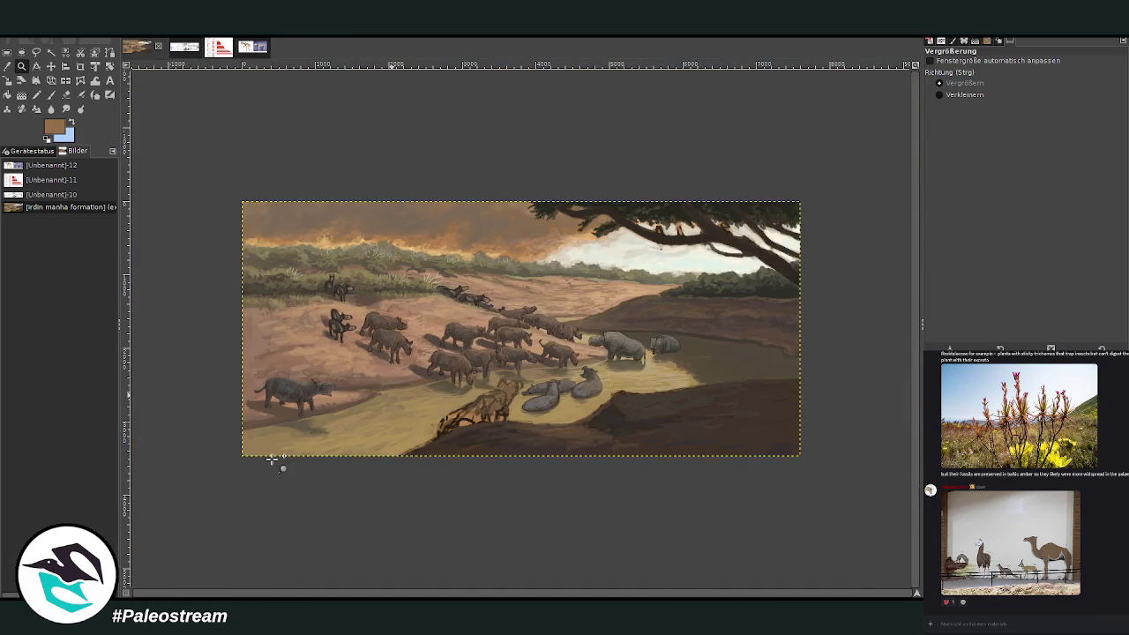
drag(363, 236, 534, 461)
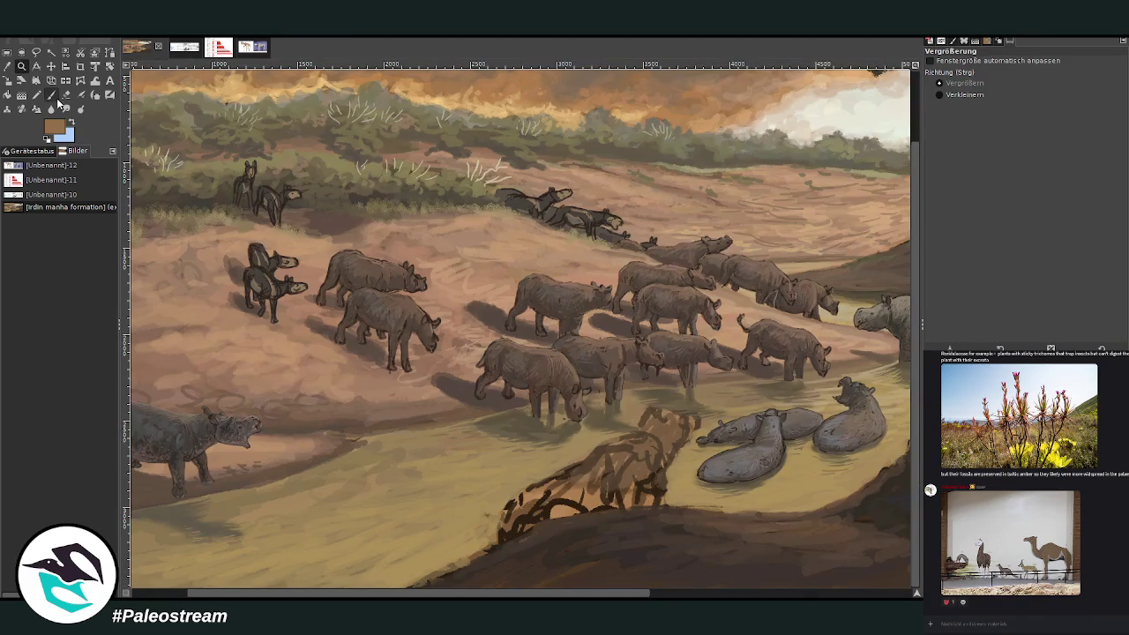
- Enlarge the charcoal paintbrush to 191, fade it to 25.6 opacity, and fit the image to the window
click(51, 95)
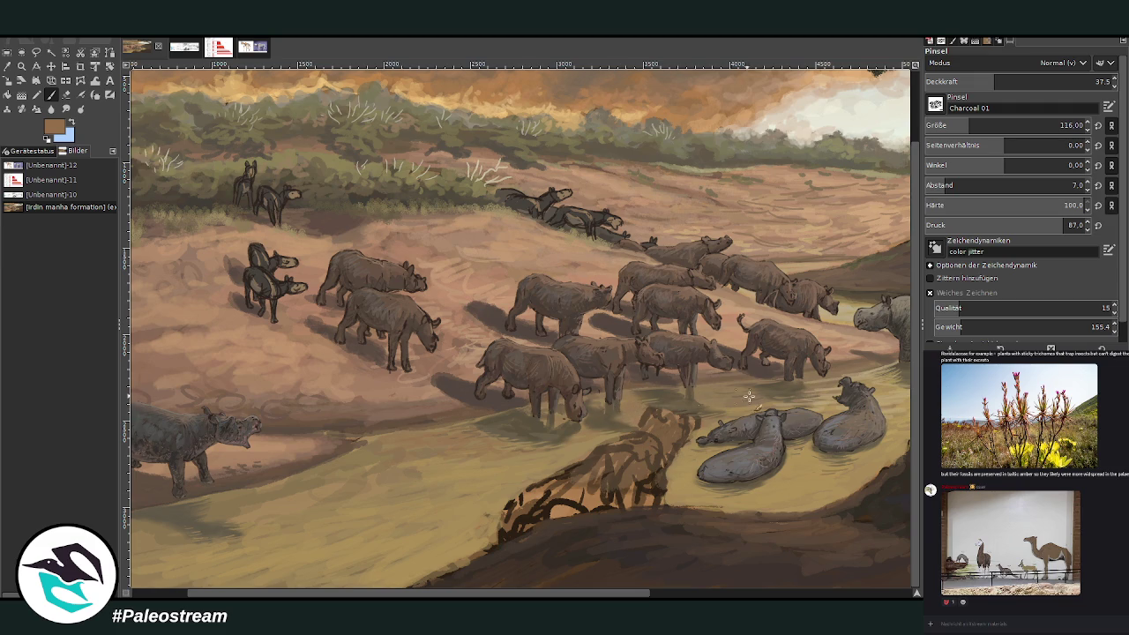
drag(970, 125, 984, 125)
drag(995, 81, 972, 81)
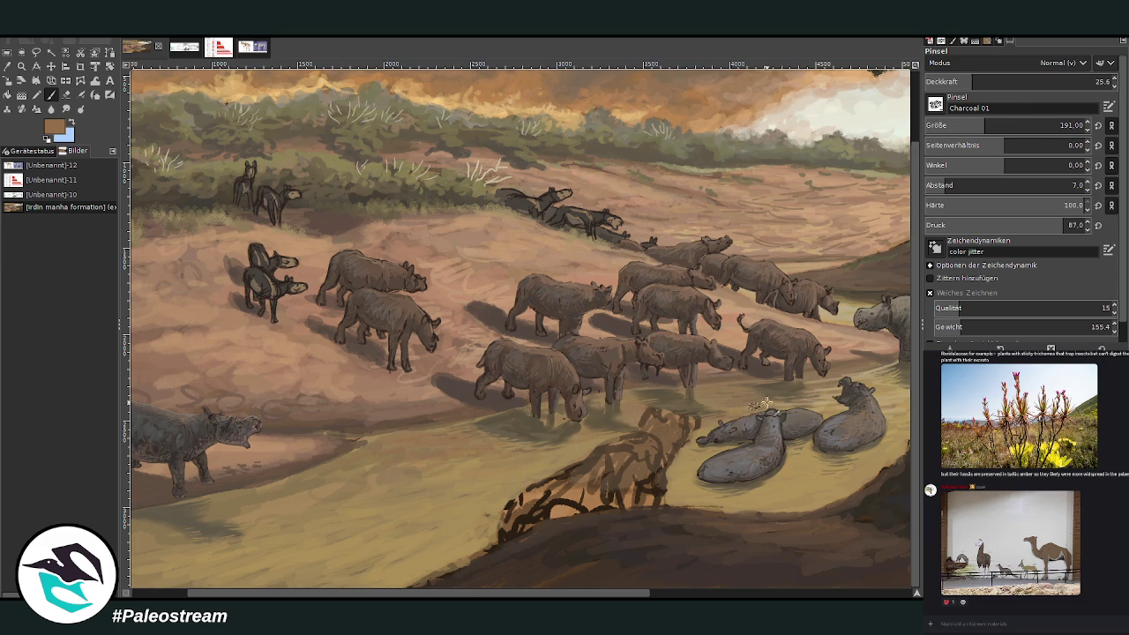
click(653, 595)
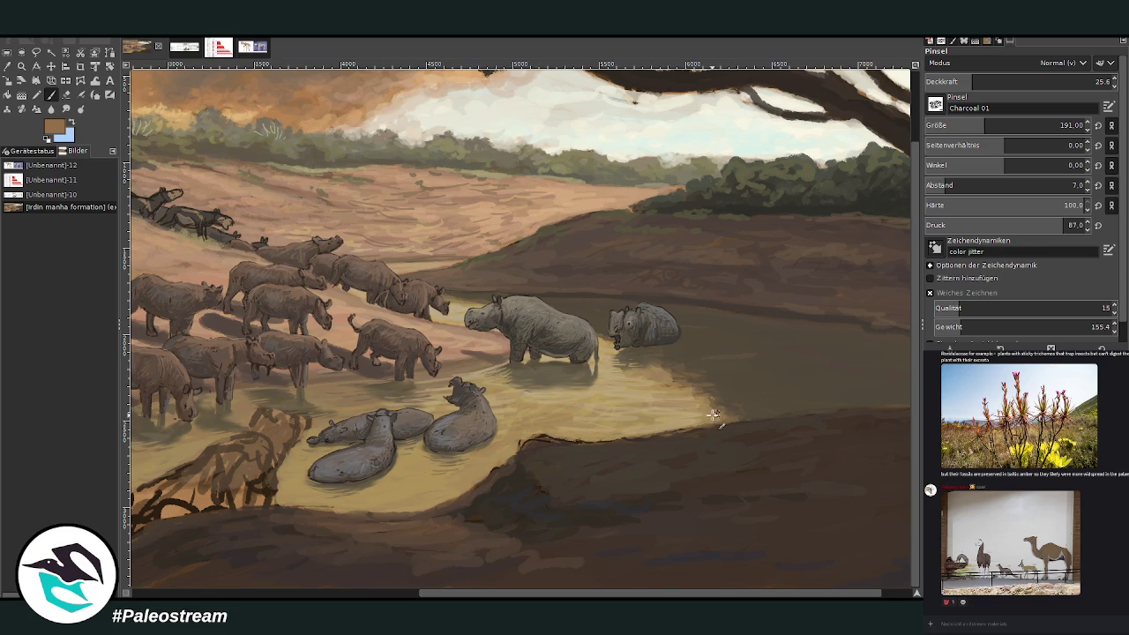
key(shift+ctrl+j)
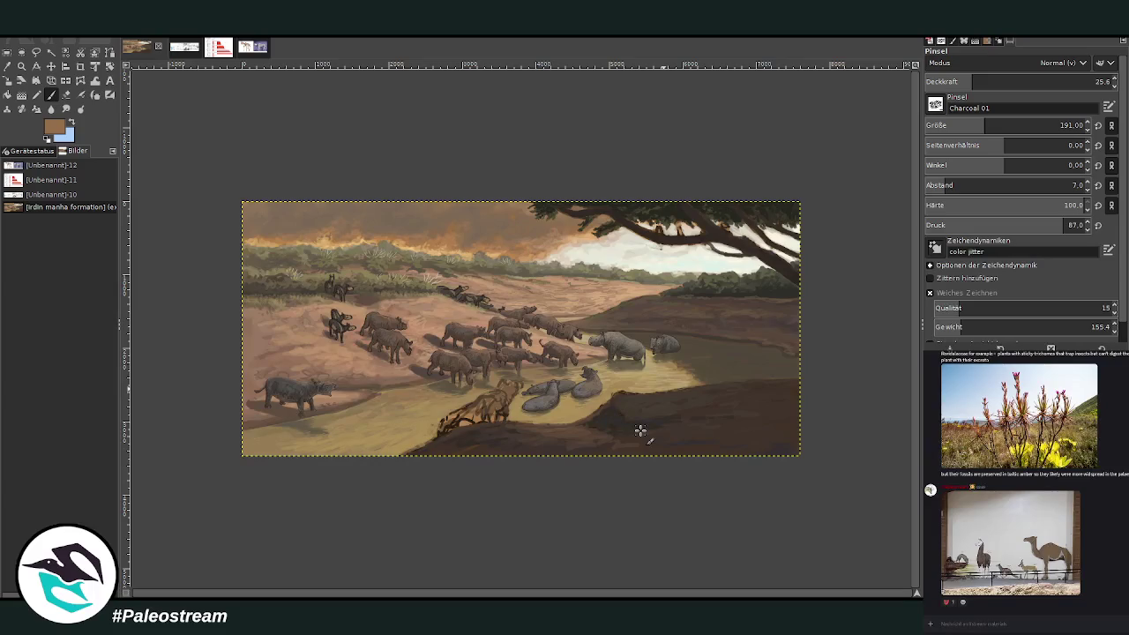
- Zoom in and darken the sand around the lone animal with a size-106, 50.2-opacity charcoal brush
click(21, 65)
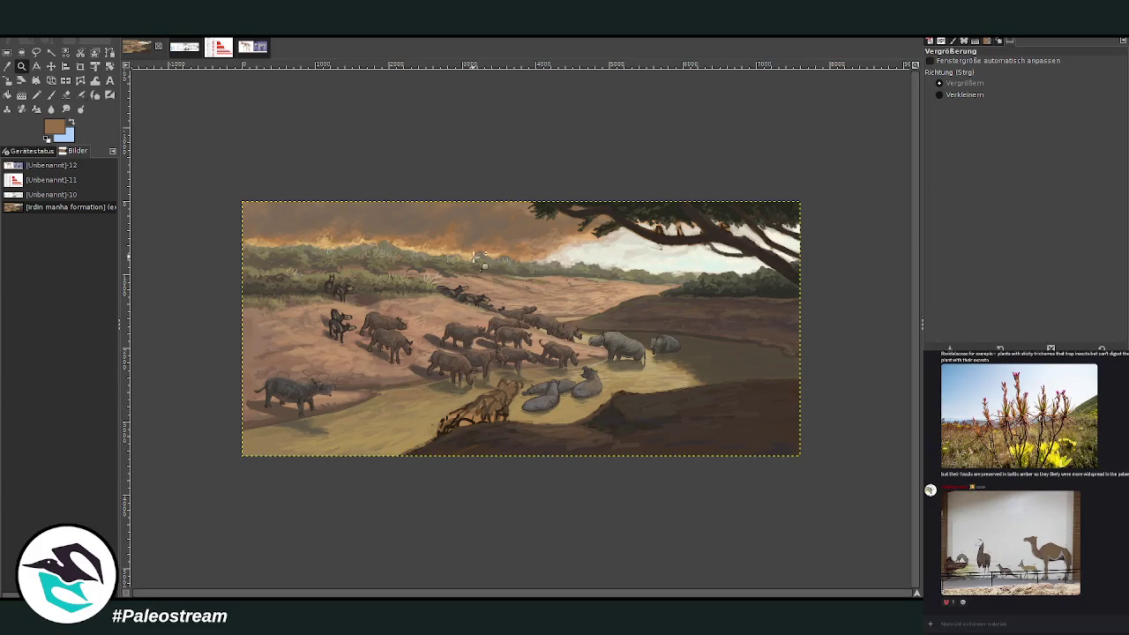
drag(583, 208, 751, 388)
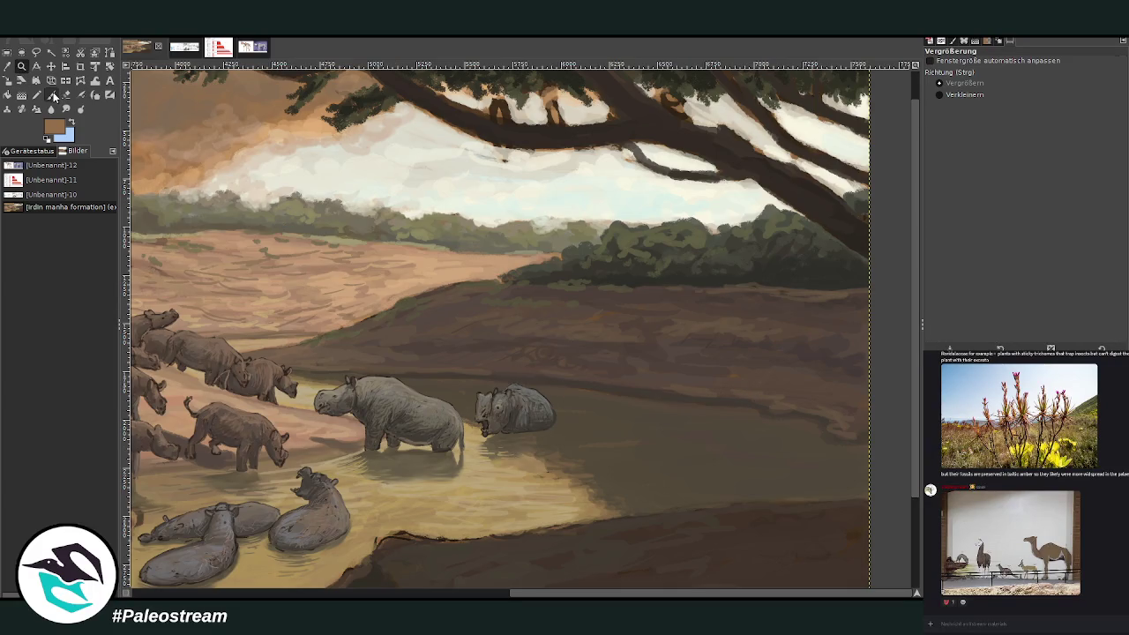
key(p)
click(1019, 81)
click(968, 125)
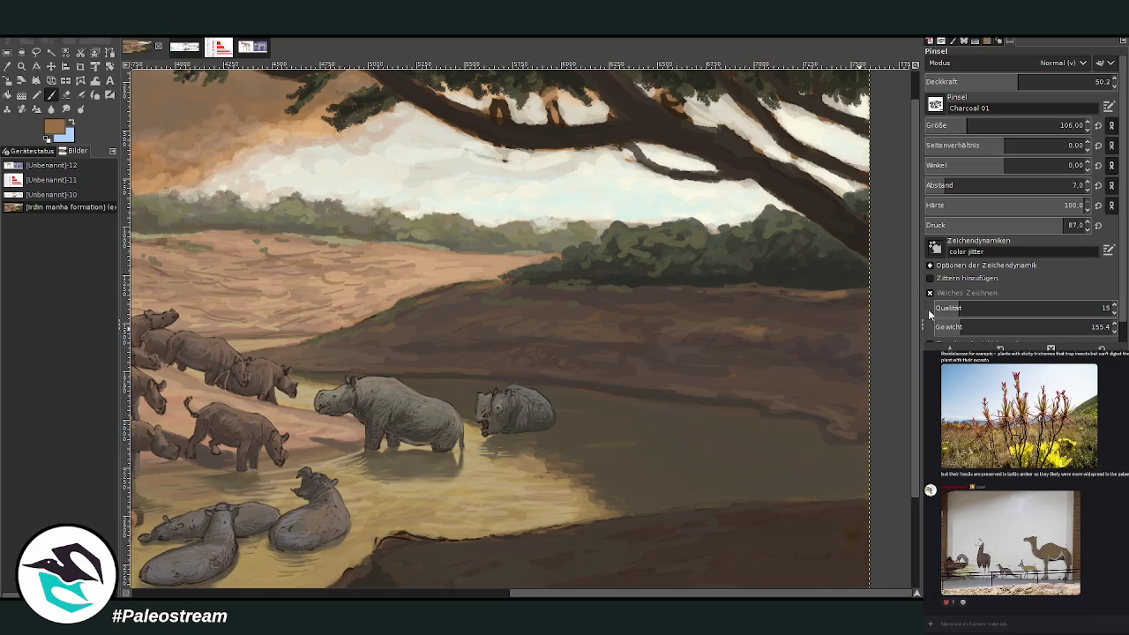
scroll(467, 525, left, 5)
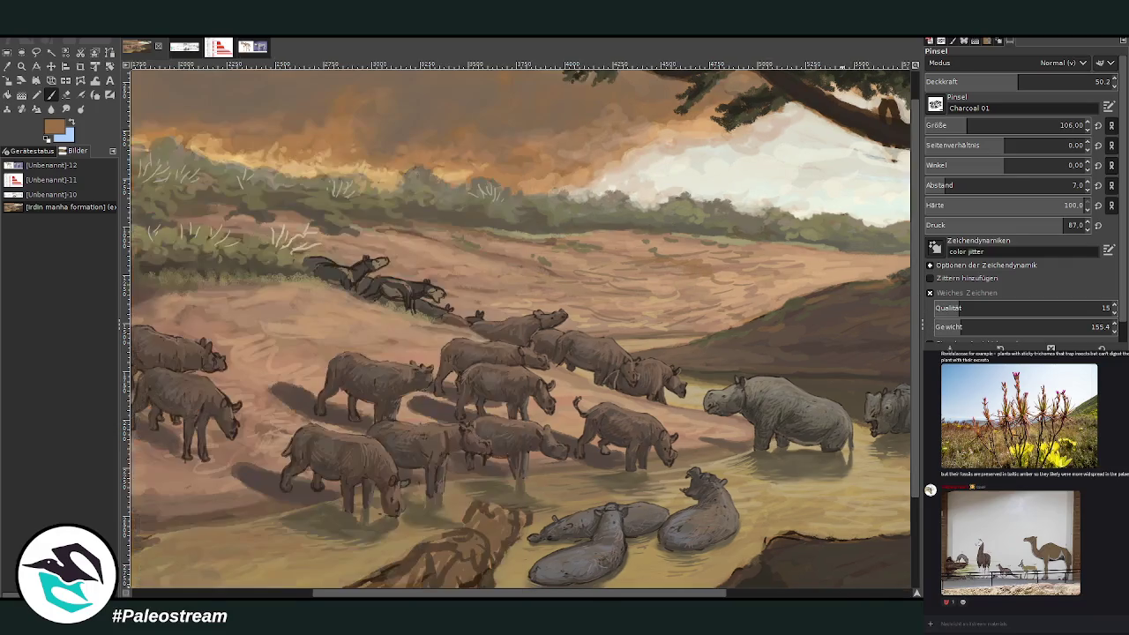
scroll(225, 549, left, 4)
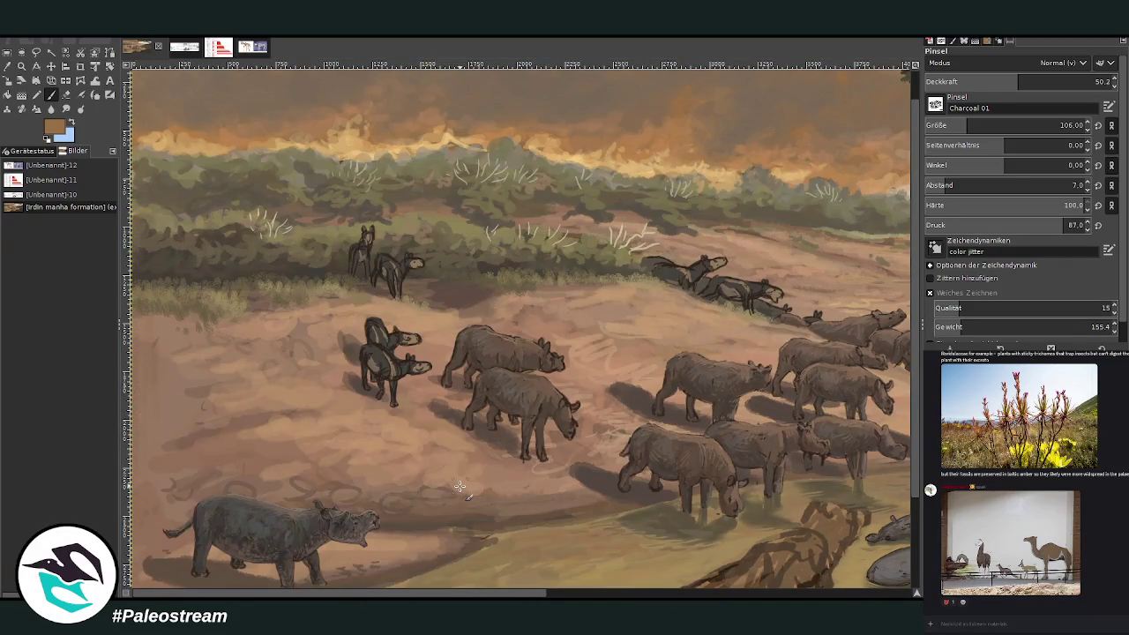
drag(238, 337, 207, 386)
drag(194, 431, 242, 437)
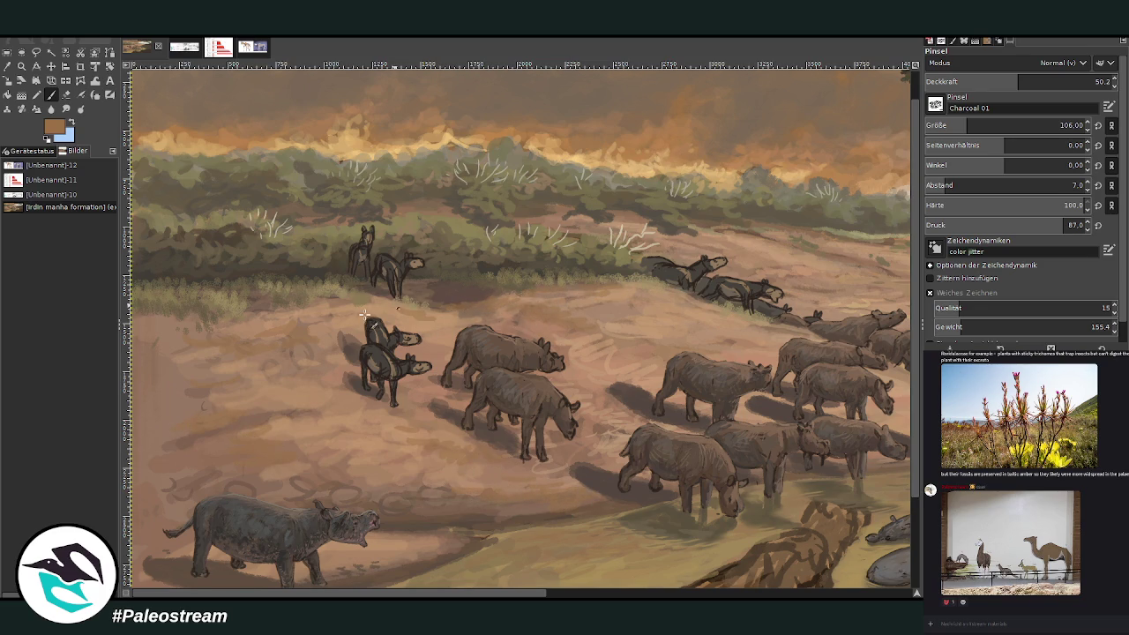
- Set the brush to size 197 at 33.4 opacity and remove the stray guide line
click(986, 126)
click(1080, 81)
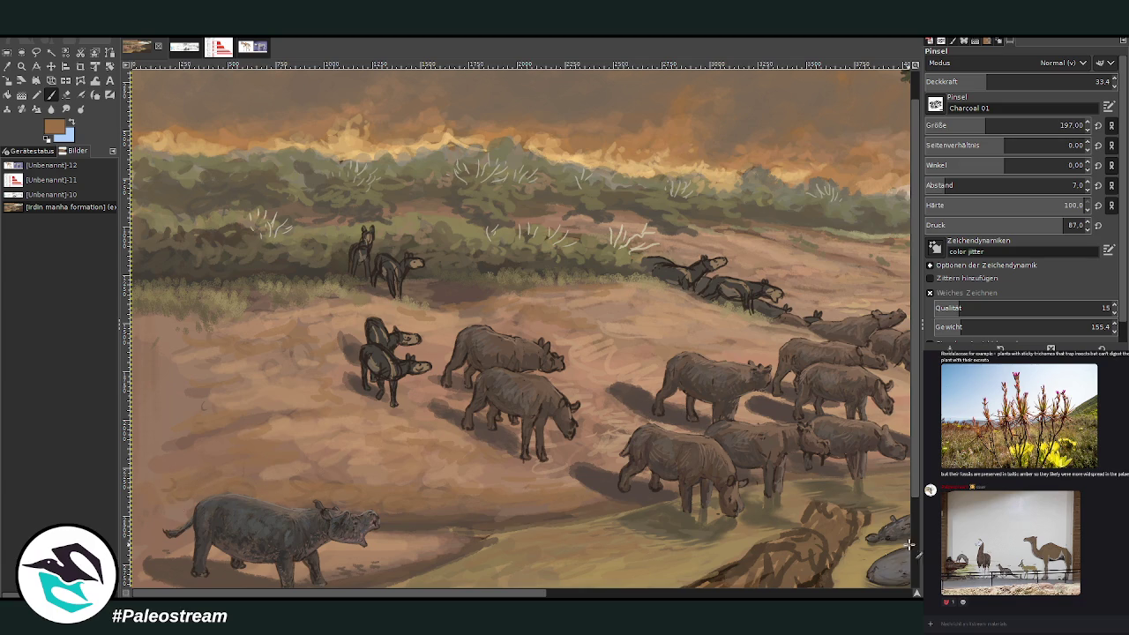
scroll(899, 540, down, 3)
drag(187, 321, 130, 303)
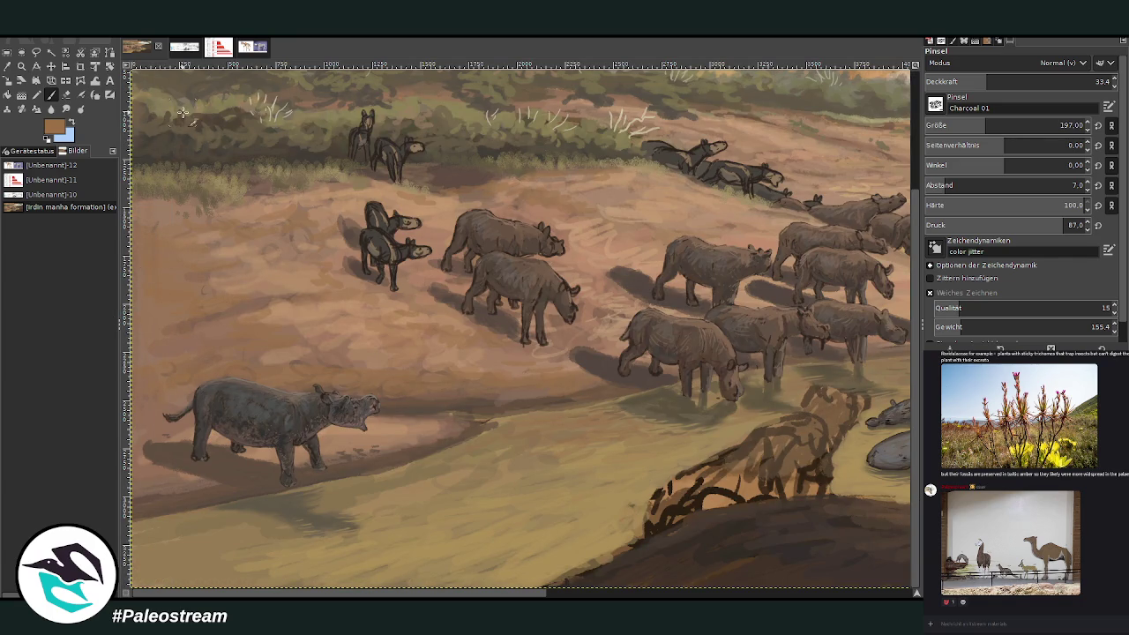
- Sample a sand colour, lighten the lower-left foreground sand, and fit the image to the window
click(8, 67)
click(50, 94)
drag(253, 293, 177, 344)
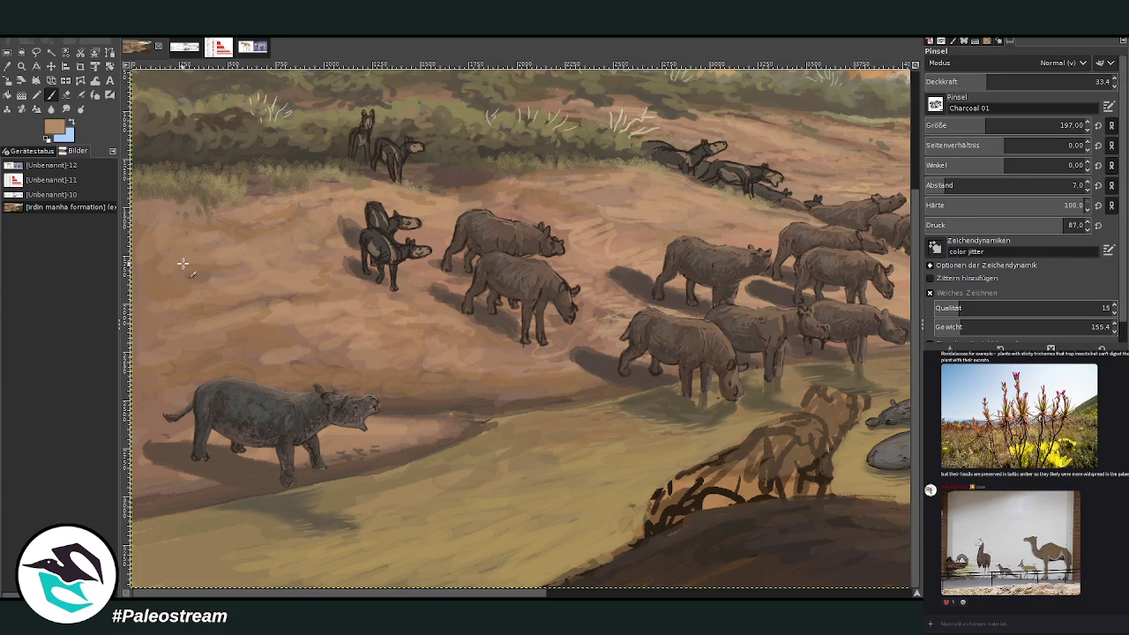
key(shift+ctrl+j)
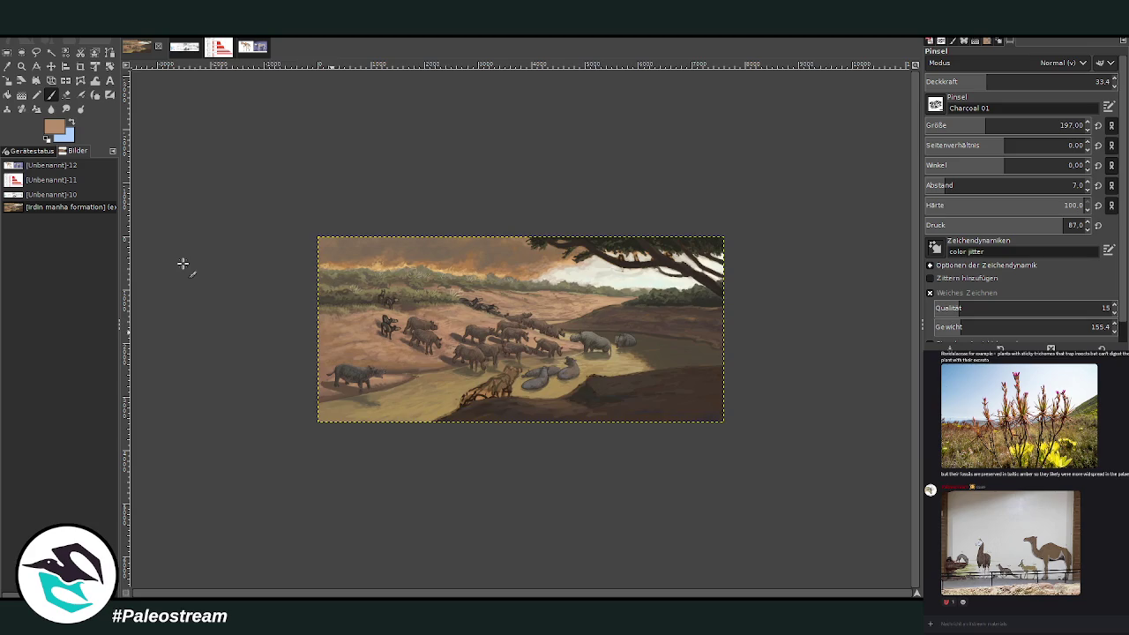